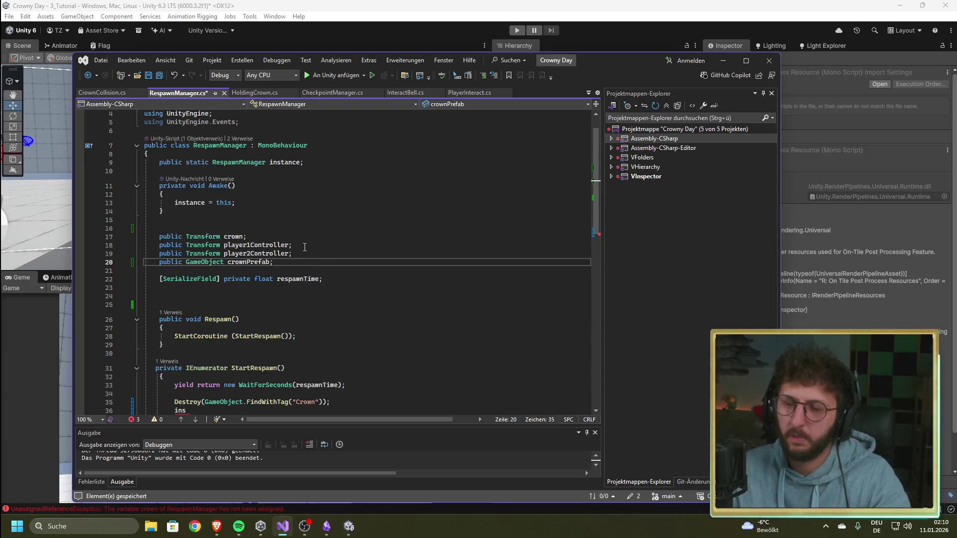
Replace the 'ins' fragment on line 36 with Instantiate(crownPrefab, ...) using IntelliSense
scroll(309, 268, "down", 4)
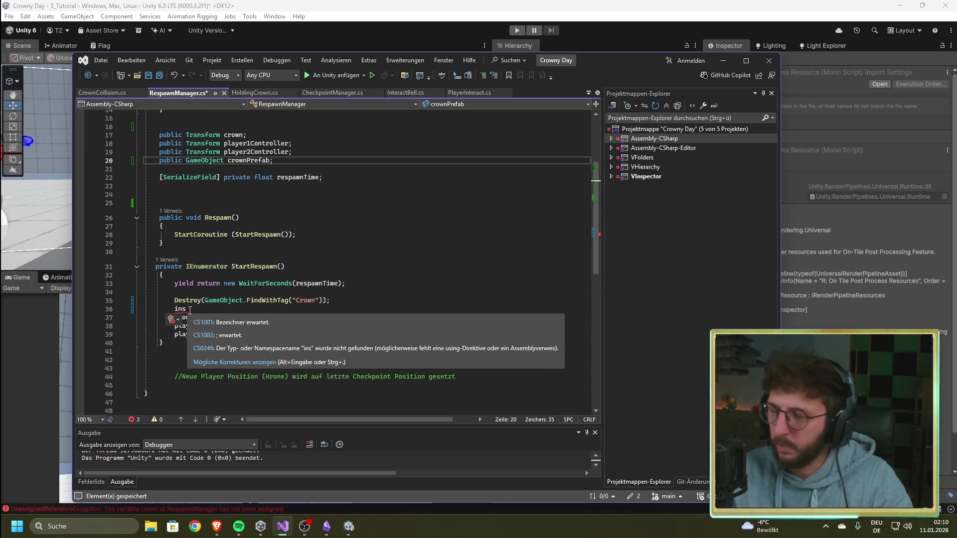
double_click(183, 309)
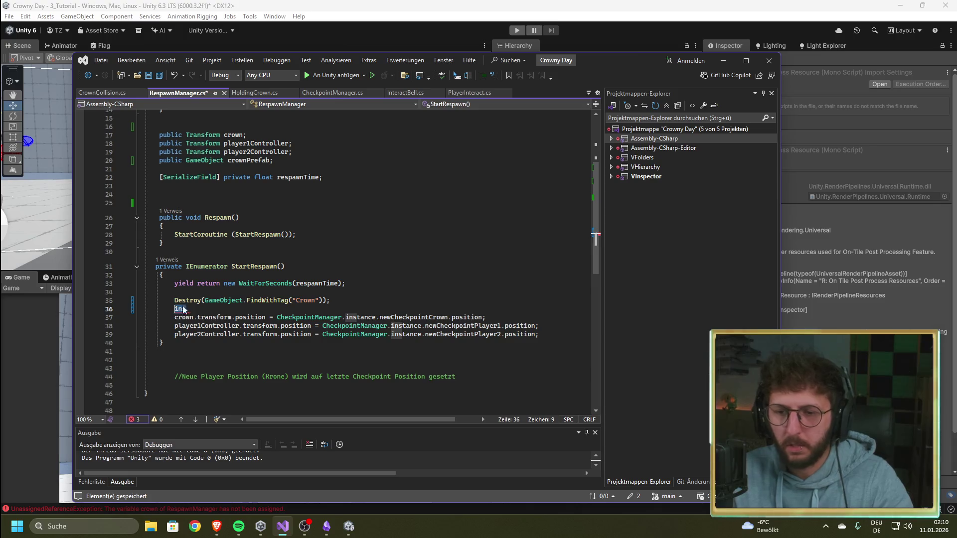
type("Instan")
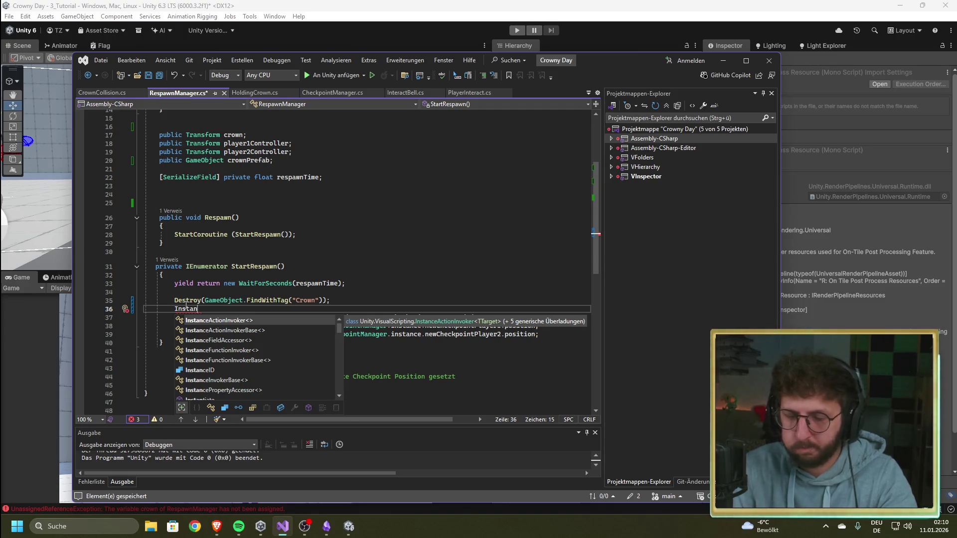
type("ti")
key("Tab")
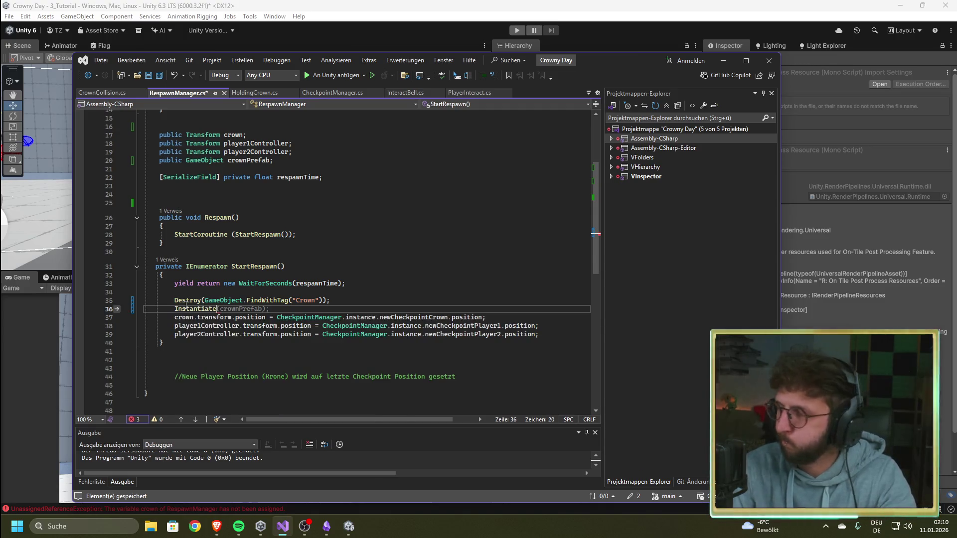
type("(c")
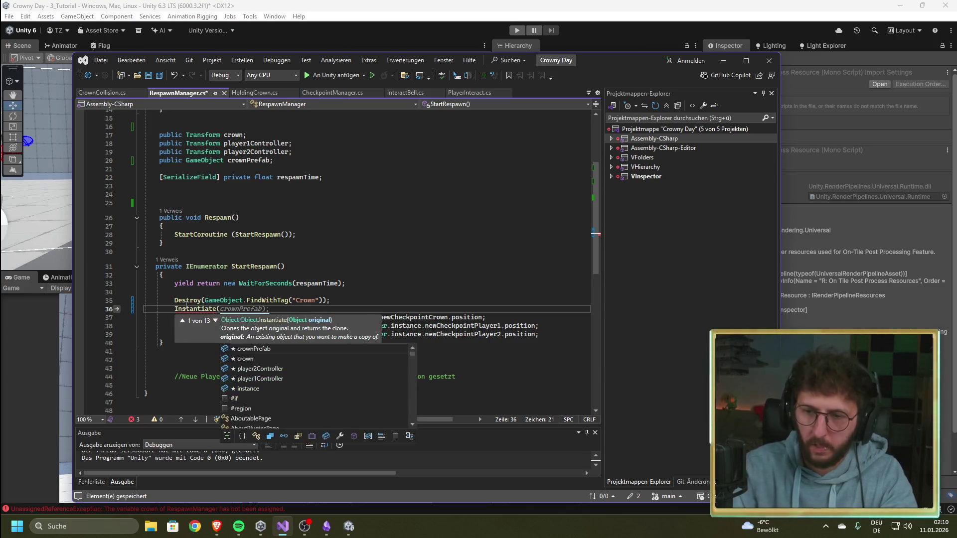
key("Tab")
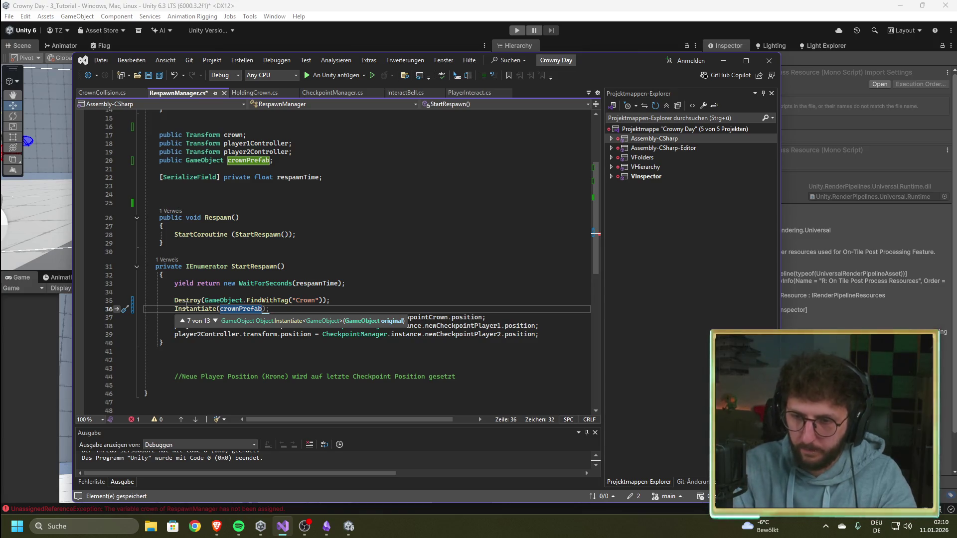
type(",")
left_click(299, 234)
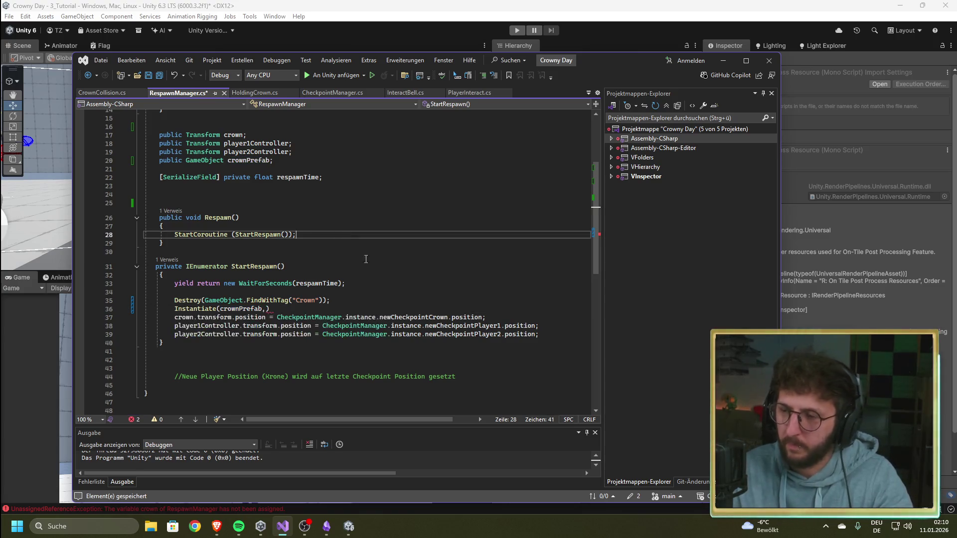
Paste CheckpointManager.instance.newCheckpointCrown.position from line 37 as the second Instantiate argument
mouse_move(486, 317)
left_mouse_down()
mouse_move(174, 317)
mouse_move(278, 317)
left_mouse_up()
key("ctrl+c")
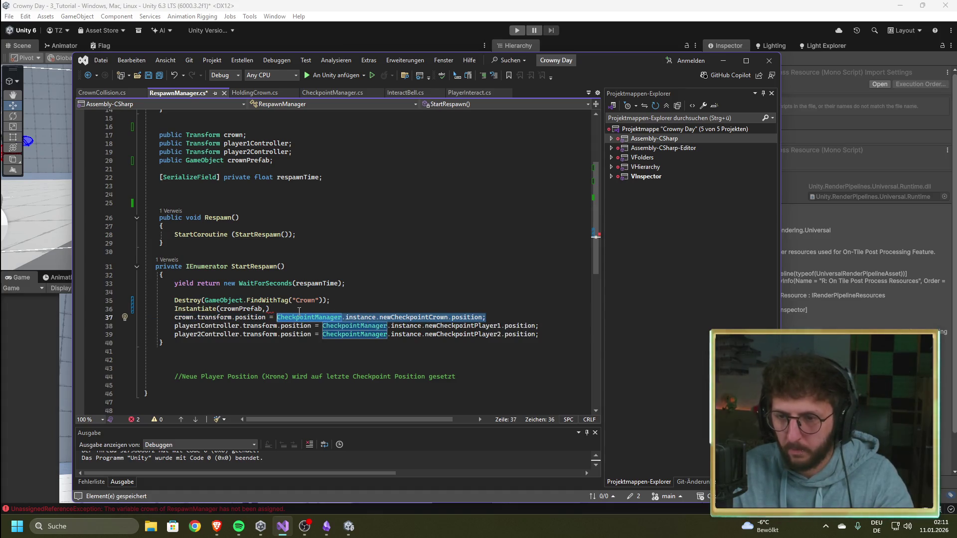
left_click(267, 309)
key("ctrl+v")
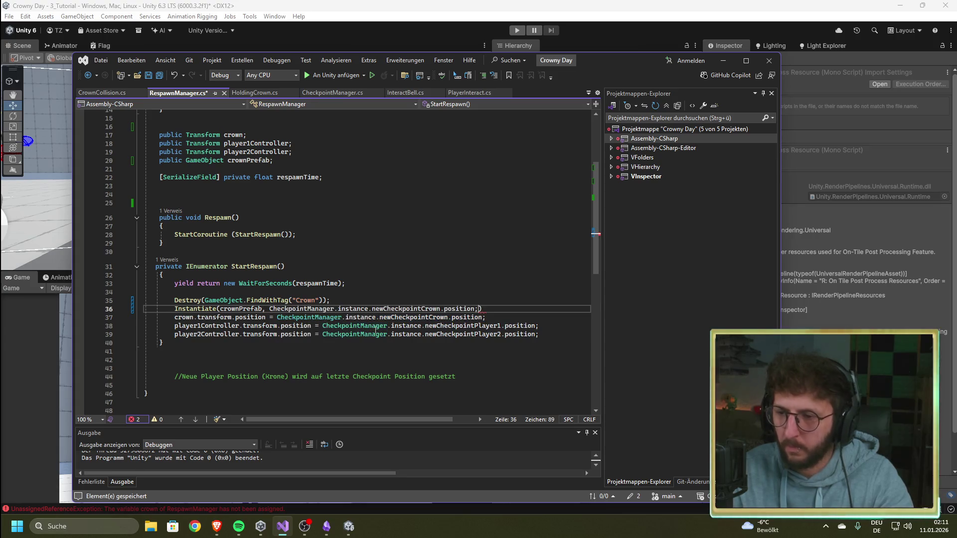
key("BackSpace")
left_click(486, 310)
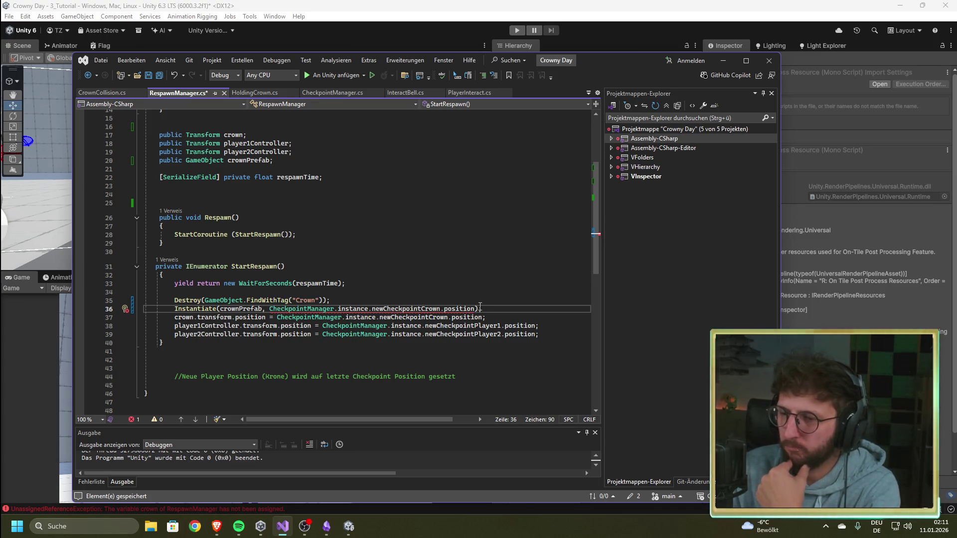
key("Left")
key("Left")
Add Quaternion.identity as the third Instantiate argument
type(",")
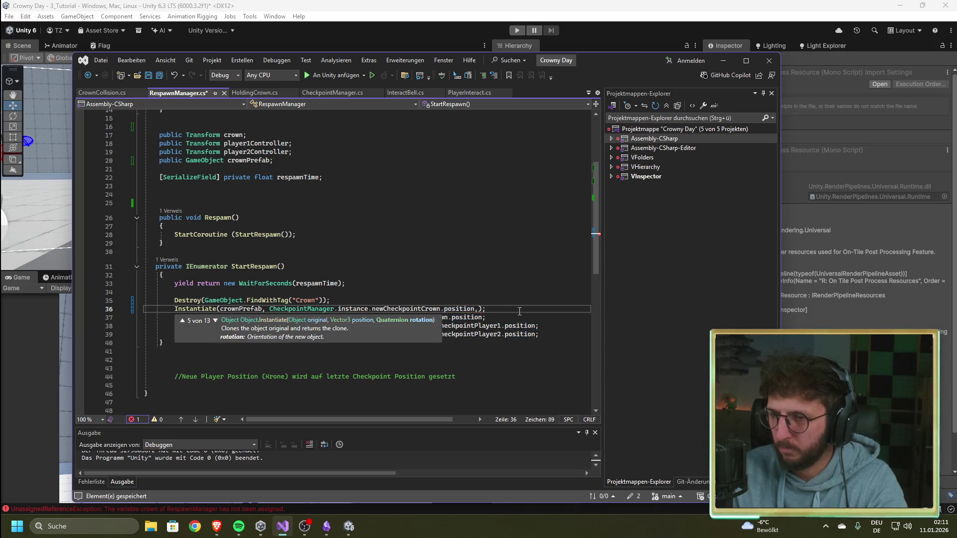
key("End")
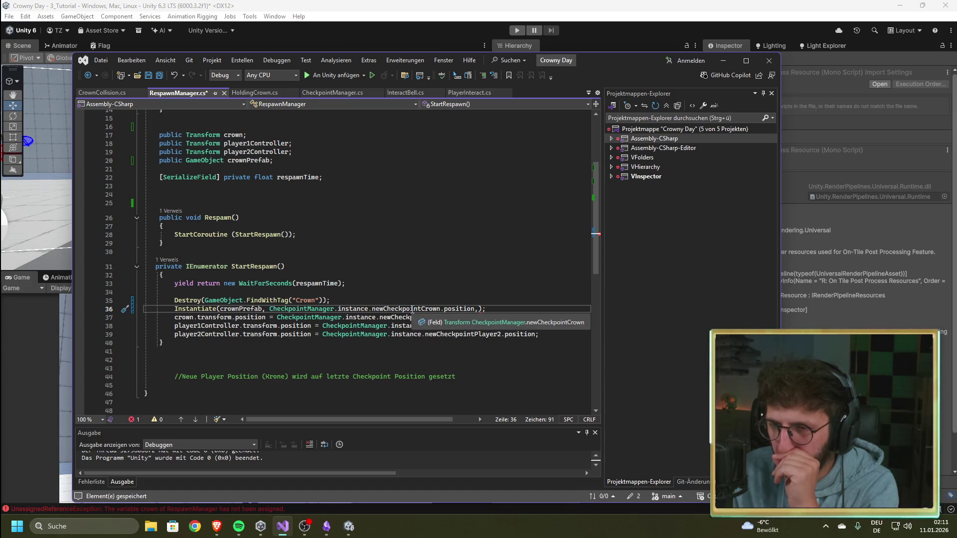
key("Left")
key("Left")
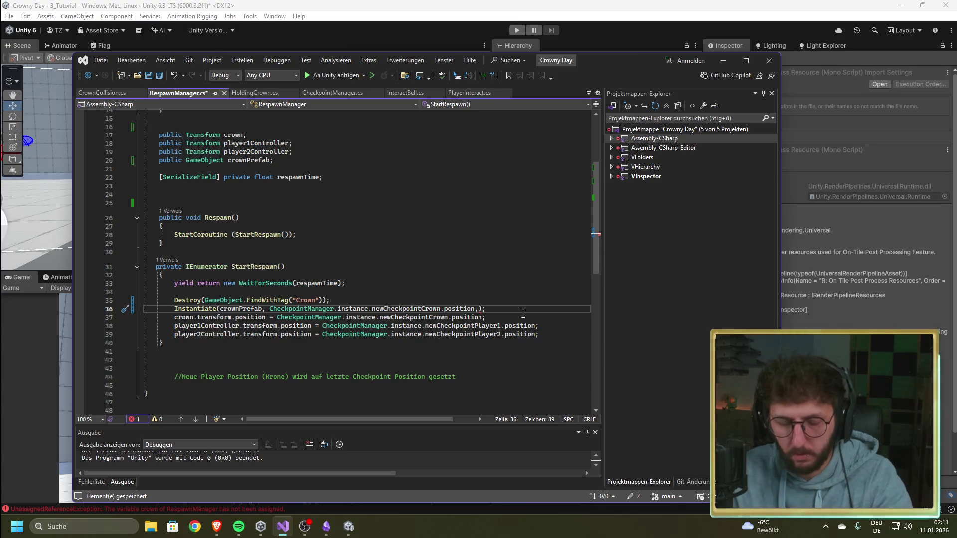
type("Q")
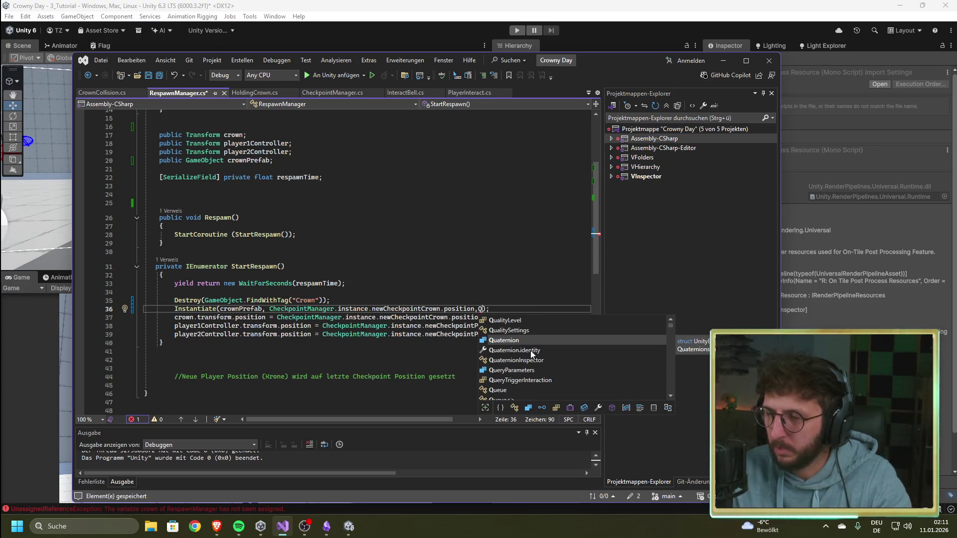
double_click(531, 351)
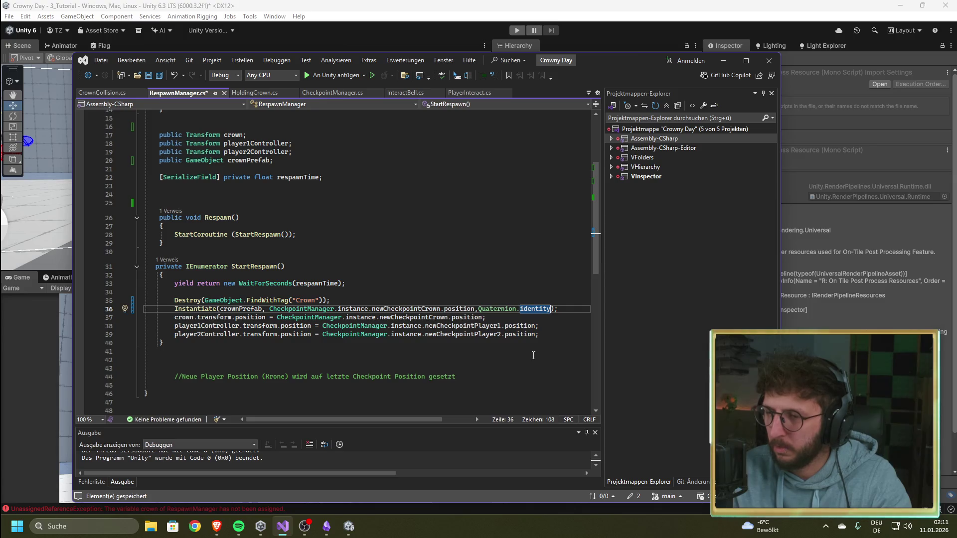
Delete the old crown.transform.position line, add a blank line above Instantiate, and save RespawnManager.cs
left_click_drag(495, 317, 174, 318)
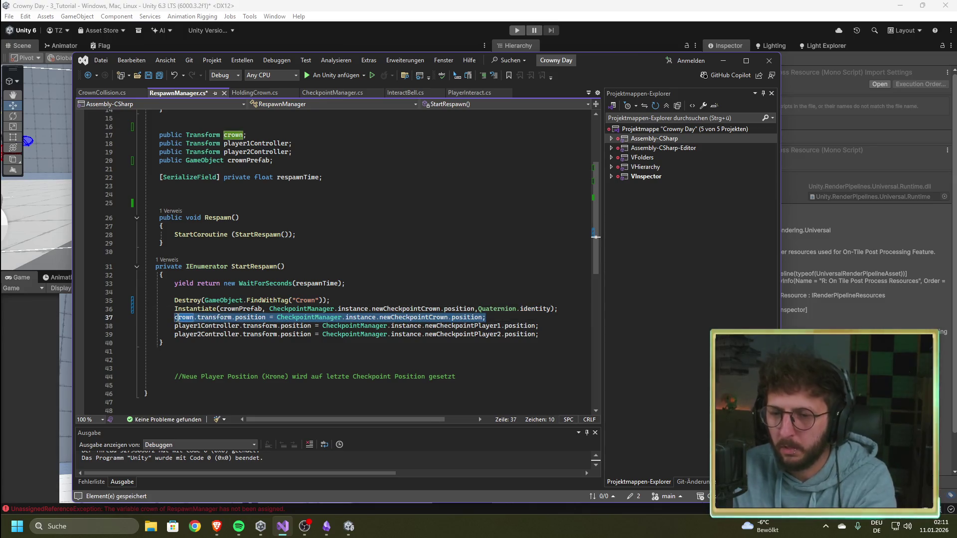
key("Delete")
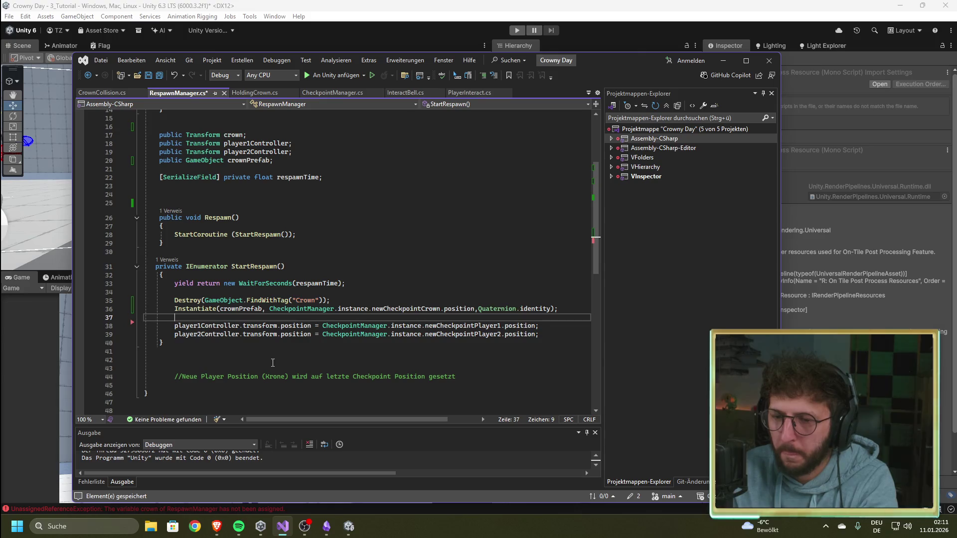
left_click(347, 301)
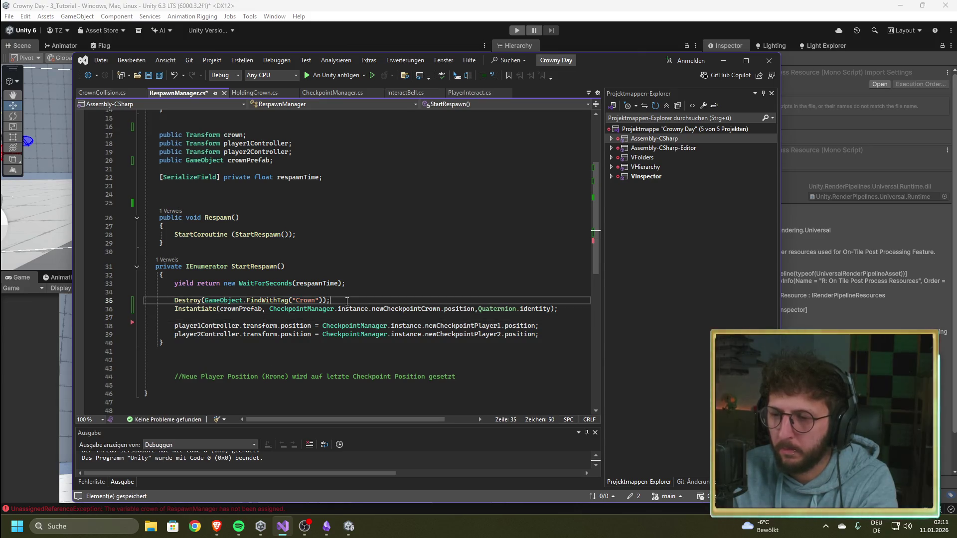
left_click(156, 320)
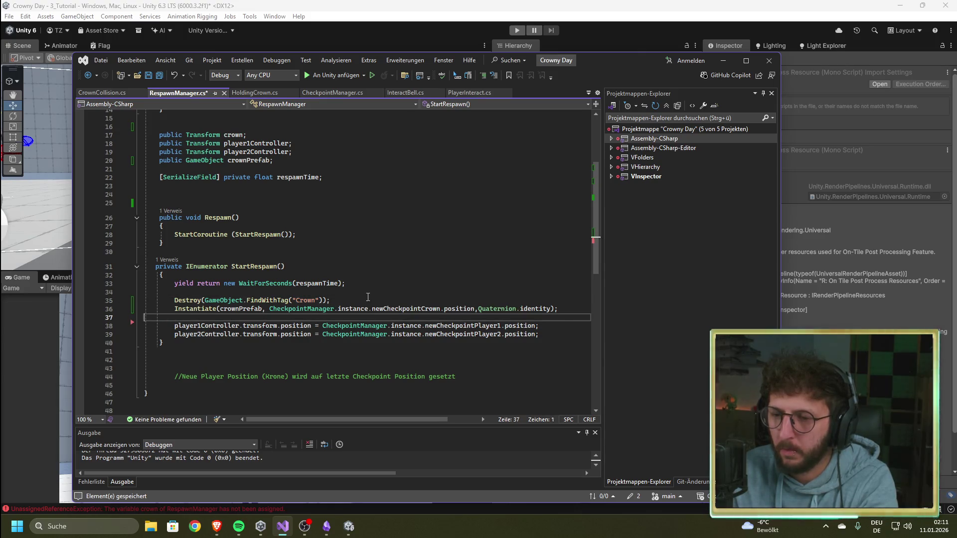
key("BackSpace")
key("Home")
key("Return")
key("Up")
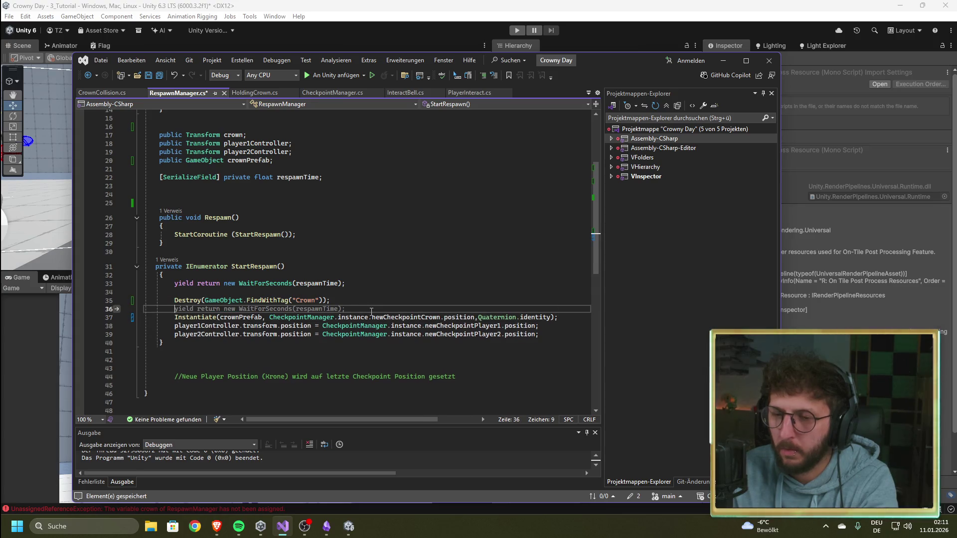
left_click(239, 353)
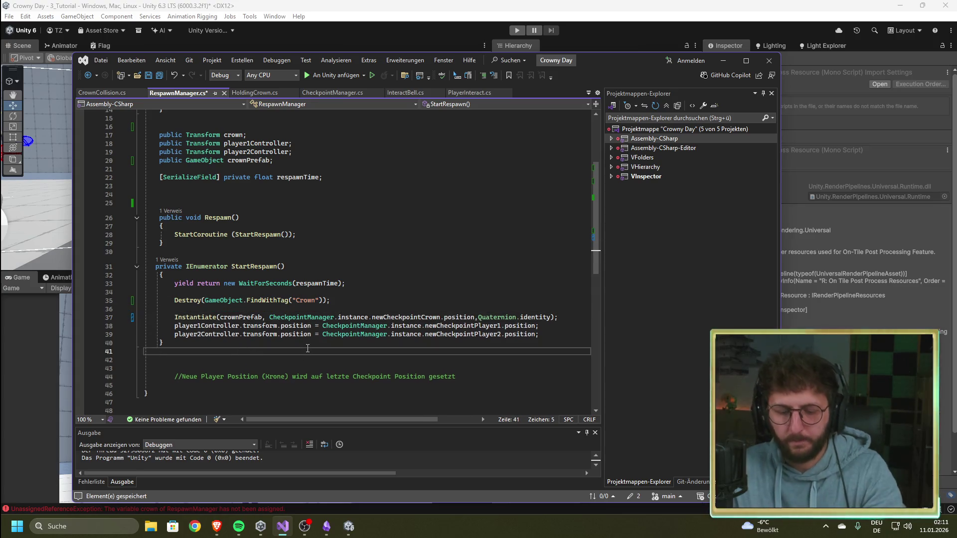
key("ctrl+s")
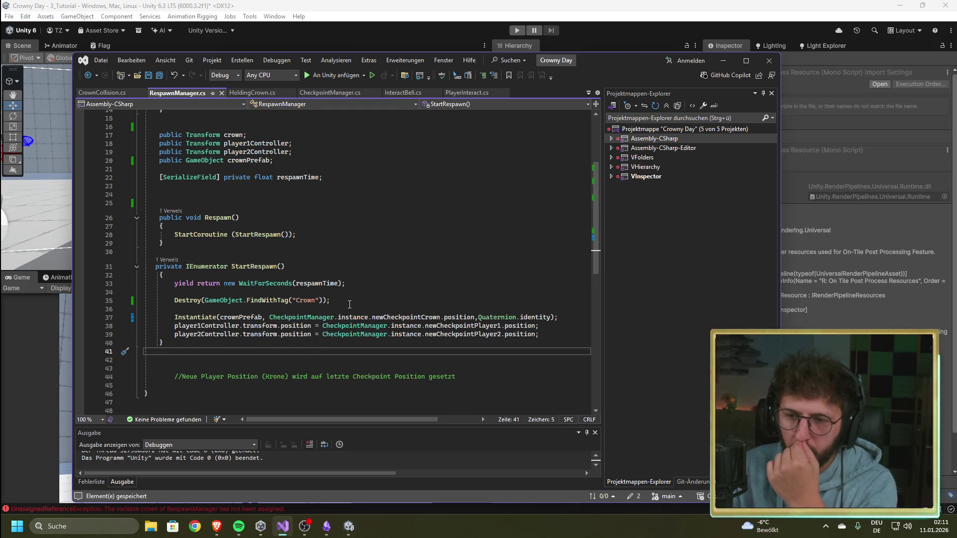
left_click(578, 16)
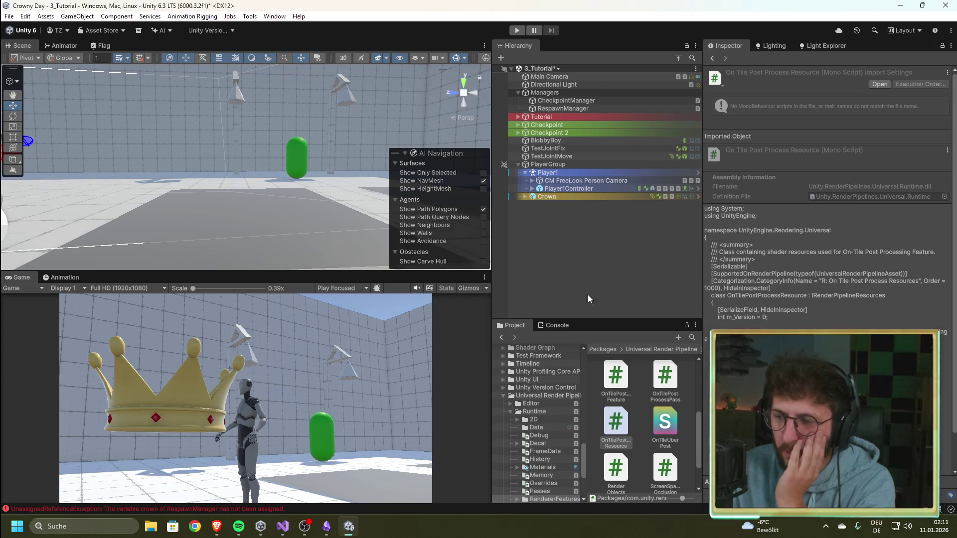
Drag the Crown prefab from Players_Crown_Gr into RespawnManager's Crown Prefab field, then enter Play mode
left_click(555, 326)
left_click(510, 324)
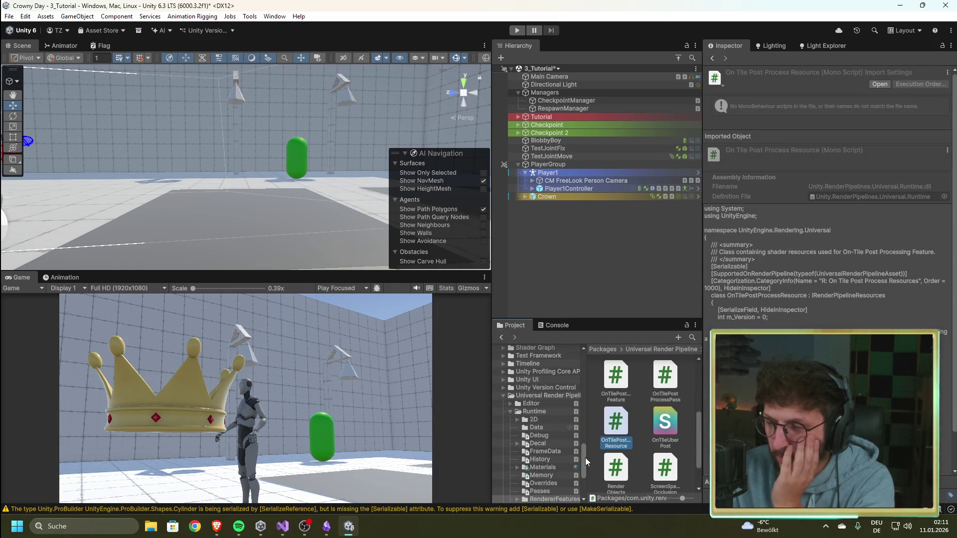
mouse_move(585, 457)
left_mouse_down()
mouse_move(582, 374)
mouse_move(585, 398)
left_mouse_up()
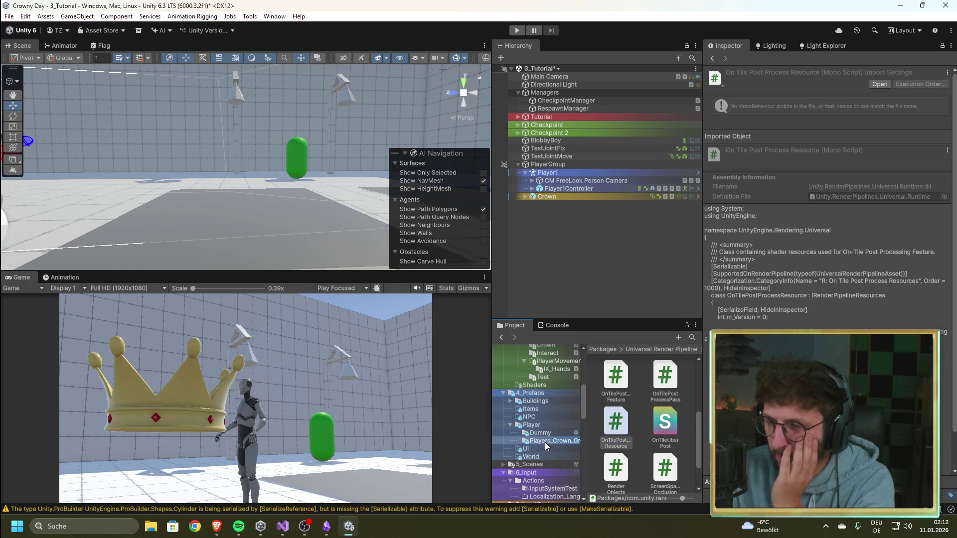
left_click(549, 441)
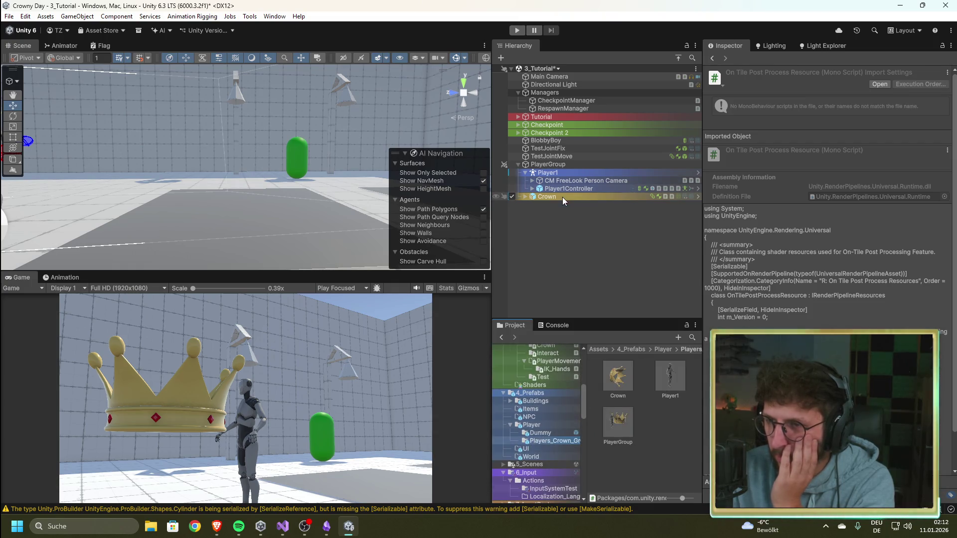
left_click(564, 108)
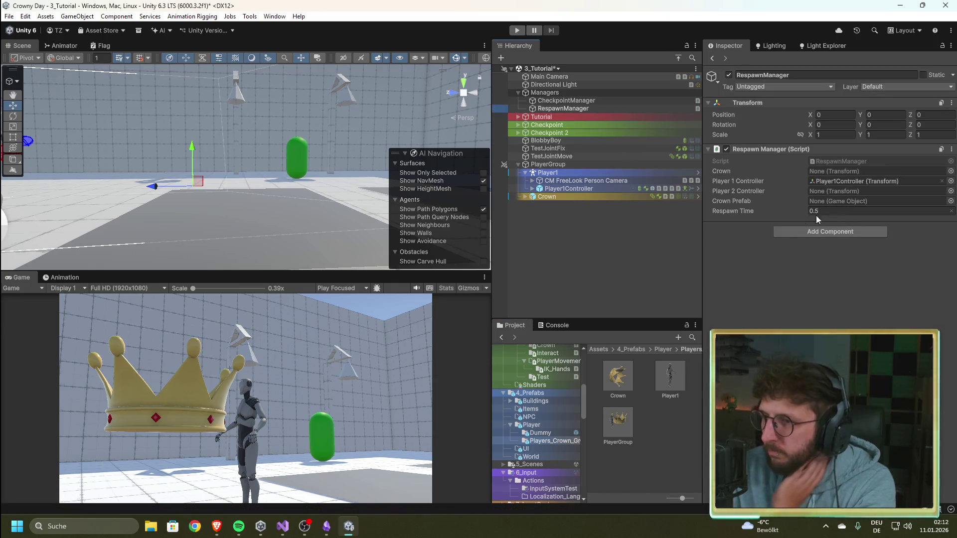
left_click_drag(626, 386, 826, 202)
left_click(517, 30)
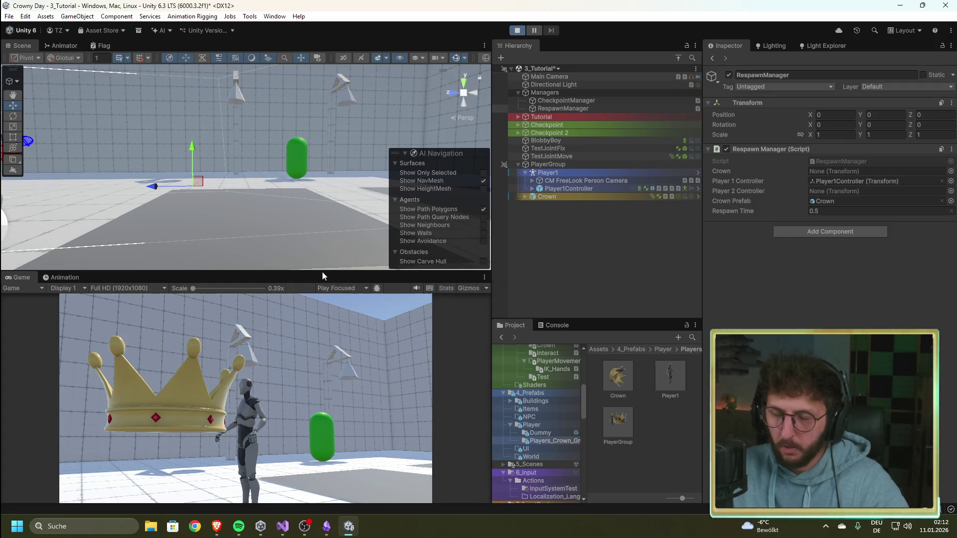
Walk the player around with W in play mode to test the crown
left_click(292, 381)
key("w")
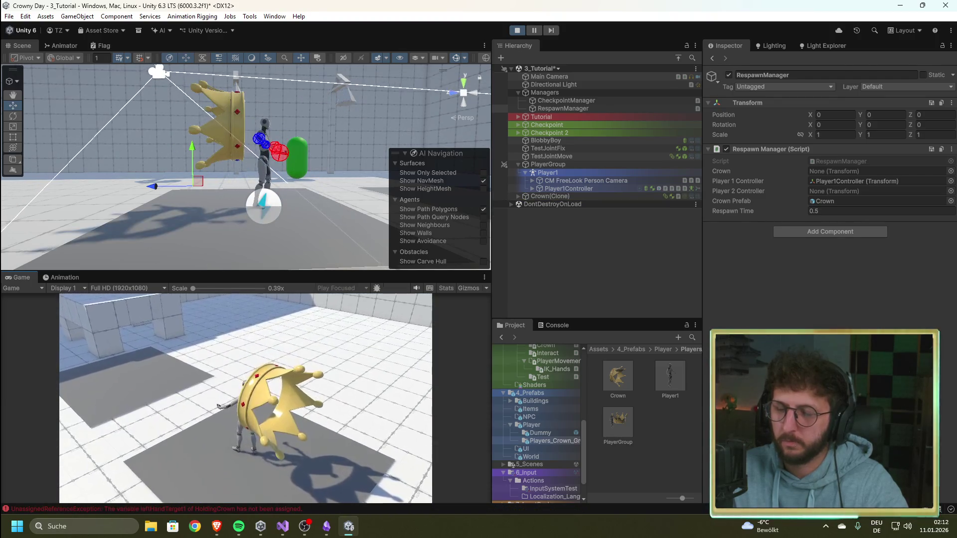
key("w")
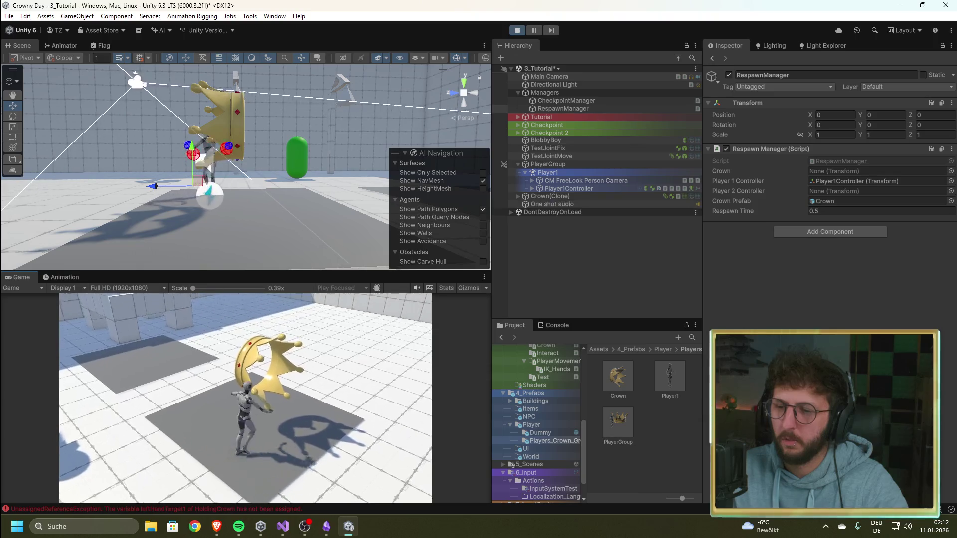
key("w")
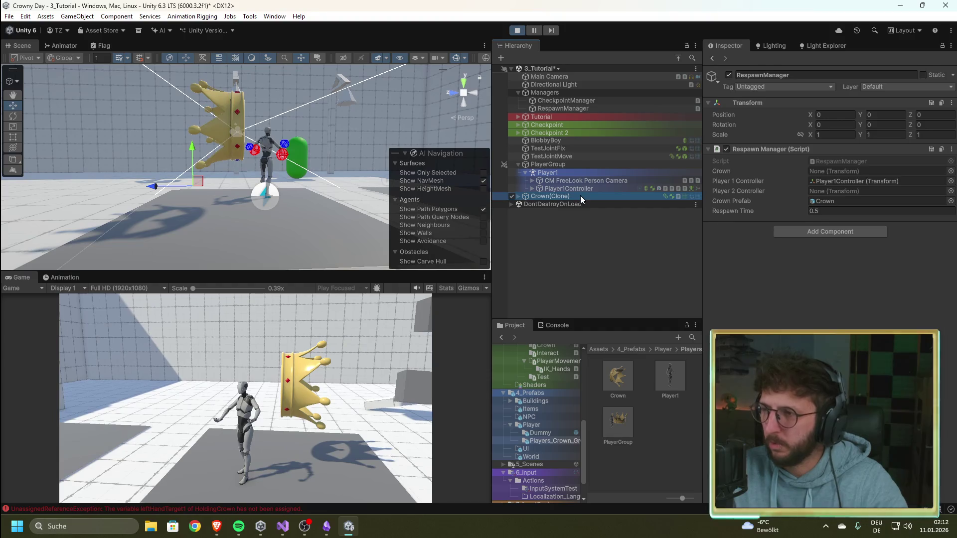
Inspect the spawned Crown(Clone)'s Fixed Joint, then stop play mode
left_click(580, 195)
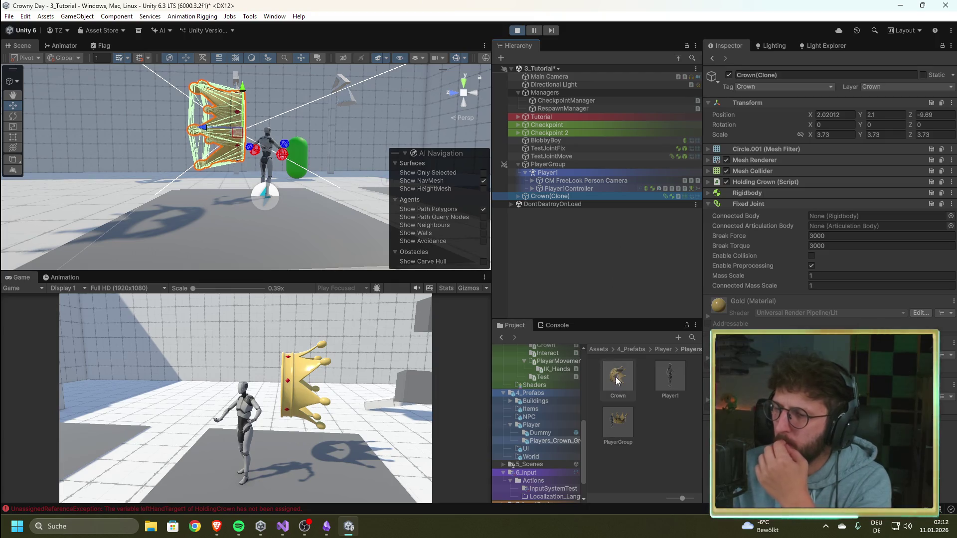
mouse_move(615, 377)
left_mouse_down()
mouse_move(339, 222)
mouse_move(176, 230)
mouse_move(385, 217)
mouse_move(662, 430)
left_mouse_up()
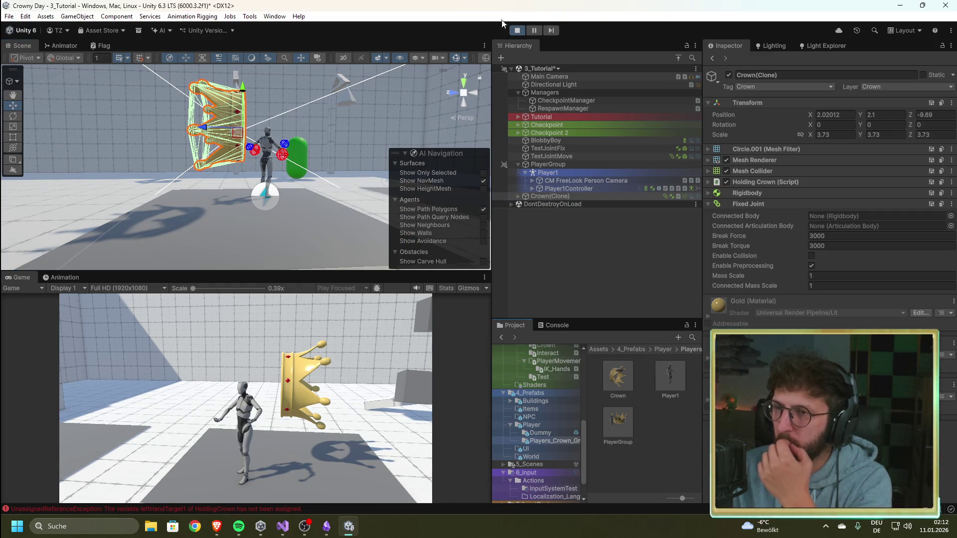
left_click(517, 31)
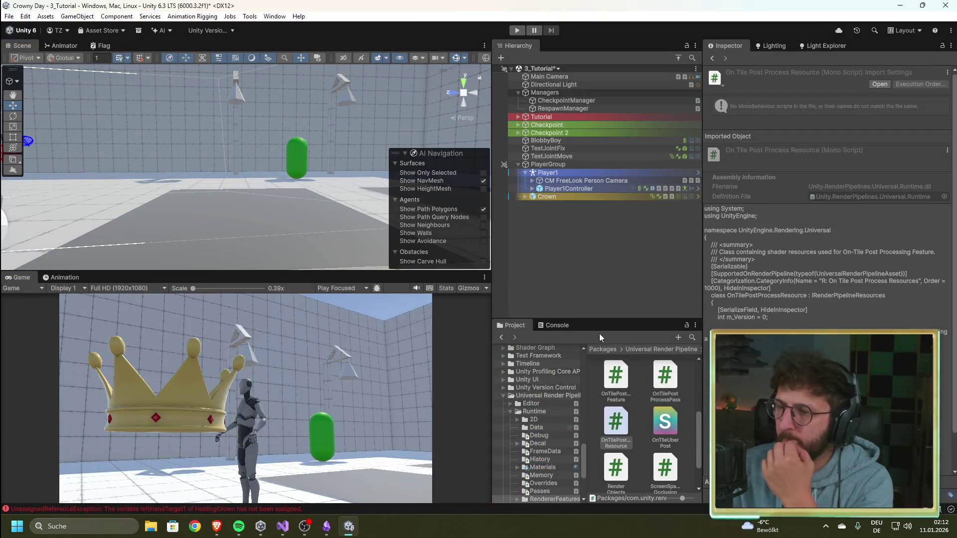
Drop a temporary Crown prefab into the scene and read its rotation of -90, 90, 0
scroll(555, 403, "up", 15)
scroll(556, 433, "down", 3)
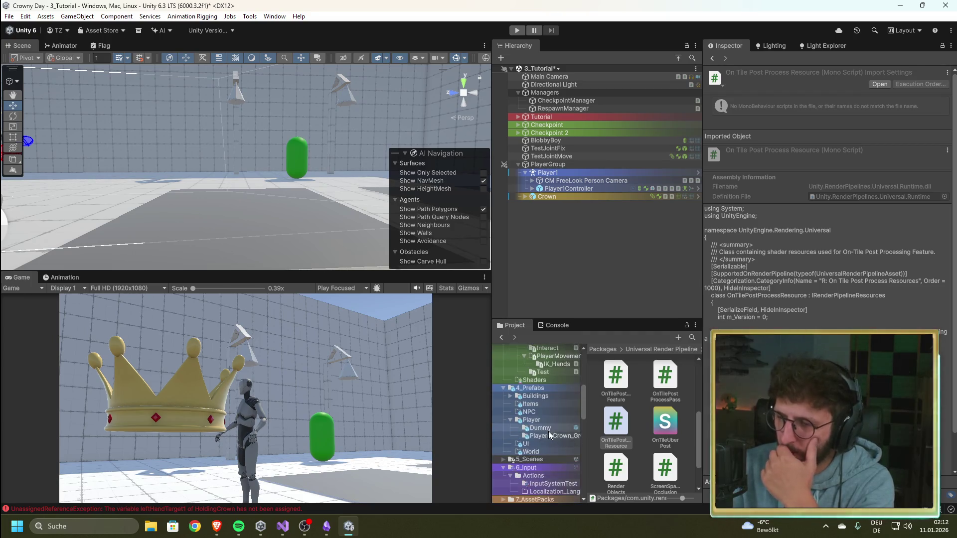
left_click(549, 434)
left_click_drag(615, 381, 276, 209)
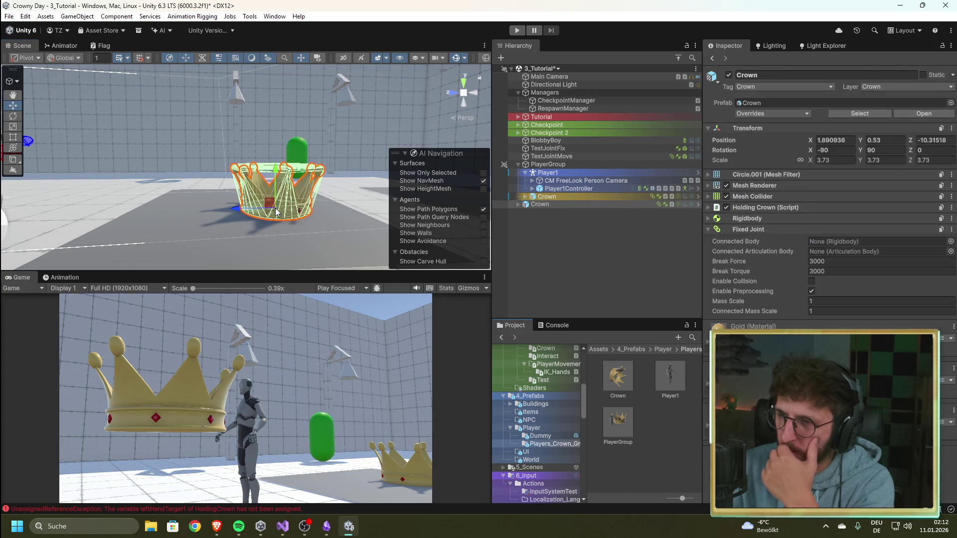
left_click(877, 150)
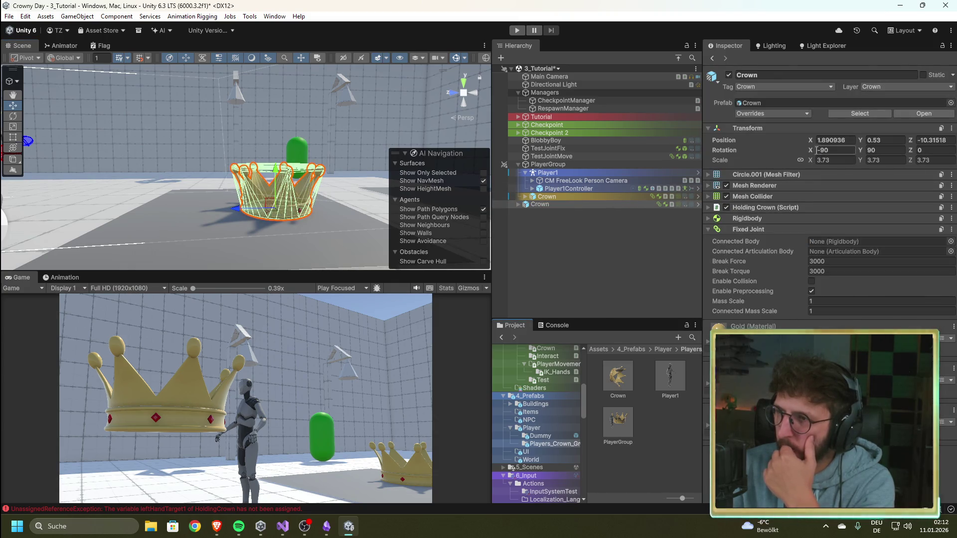
left_click(829, 148)
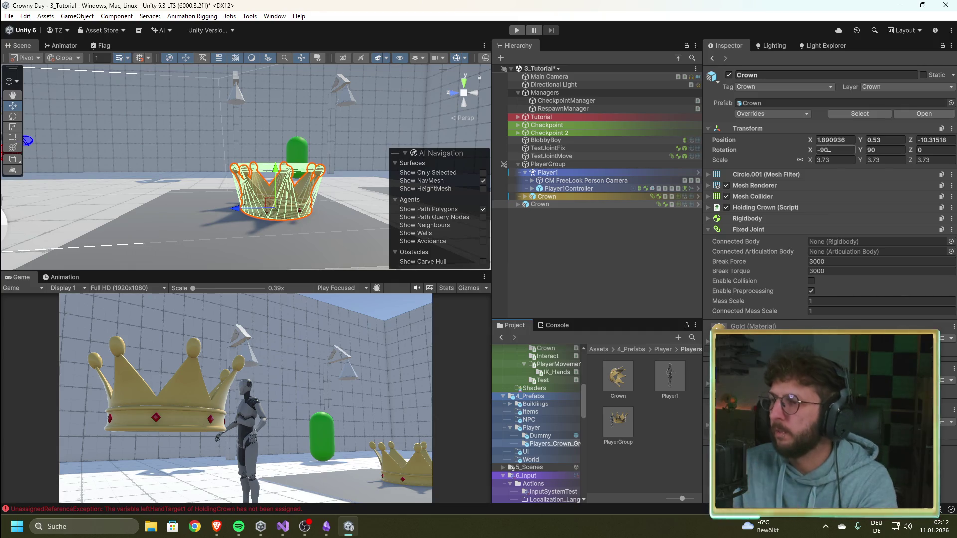
Delete the temporary crown and return to RespawnManager.cs in Visual Studio
left_click(567, 205)
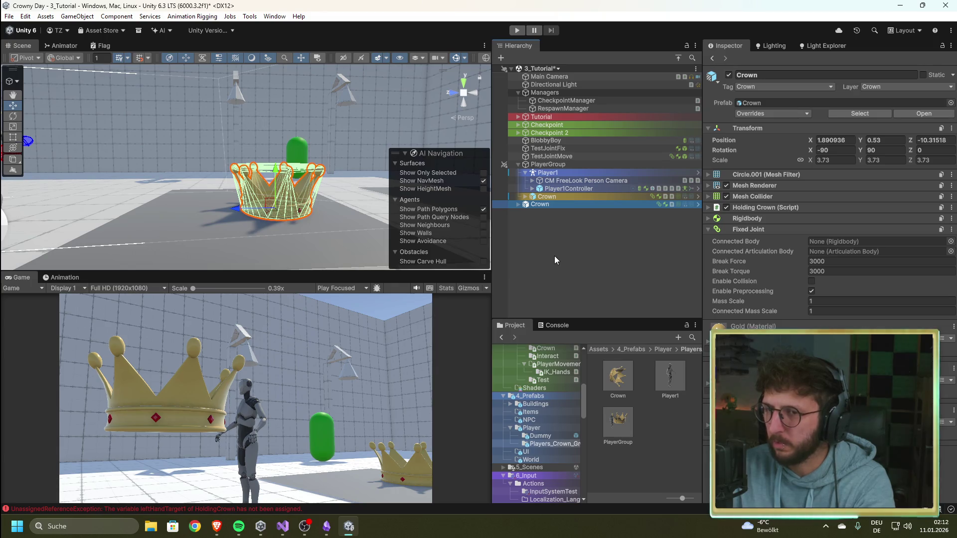
key("Delete")
left_click(283, 526)
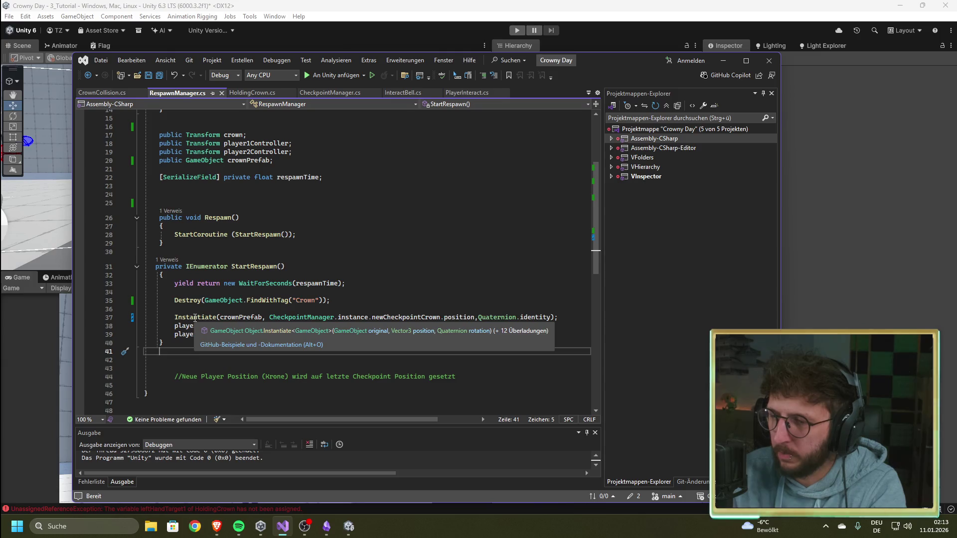
Change the Instantiate rotation from Quaternion.identity to Quaternion.Euler(-90,90,0) and save RespawnManager.cs
double_click(533, 318)
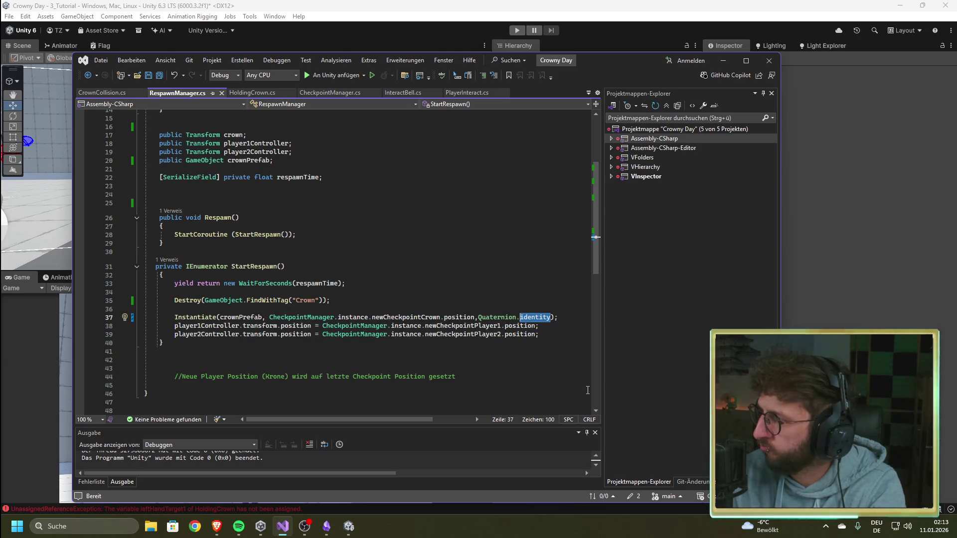
key("alt+Tab")
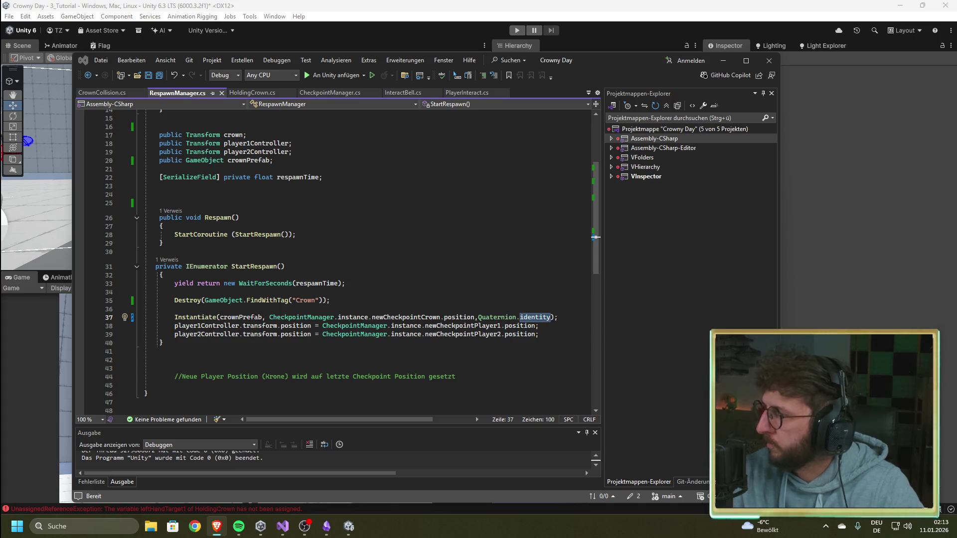
left_click(517, 317)
left_click_drag(551, 317, 522, 318)
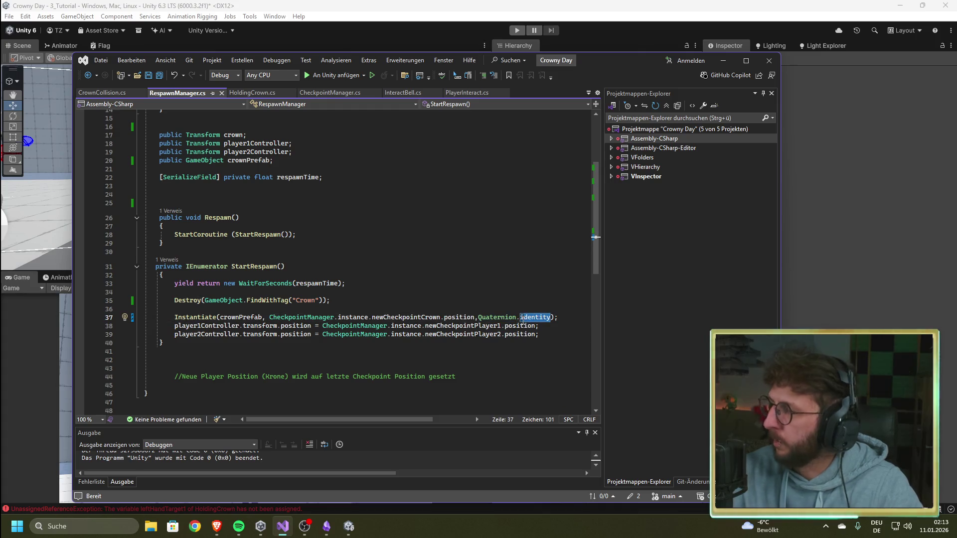
type("Euler")
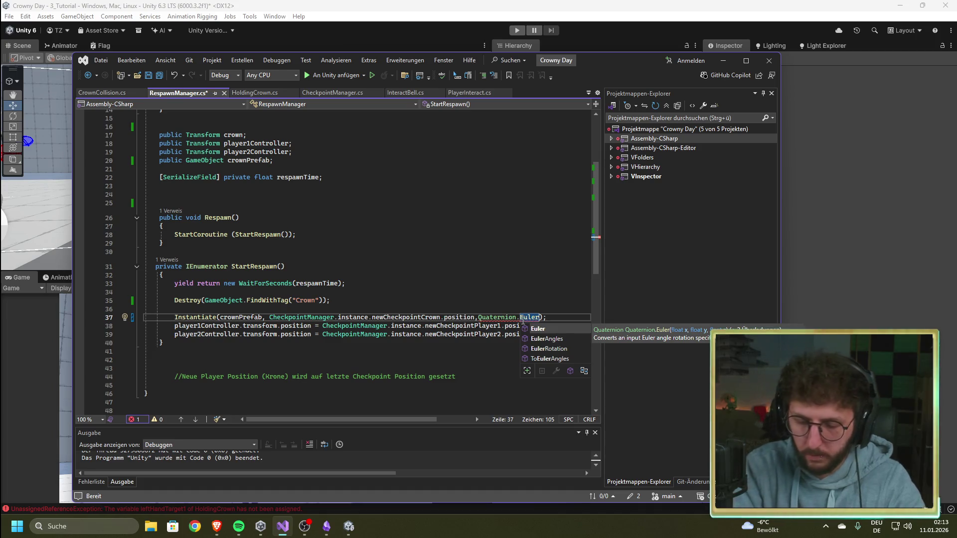
type("(-90,")
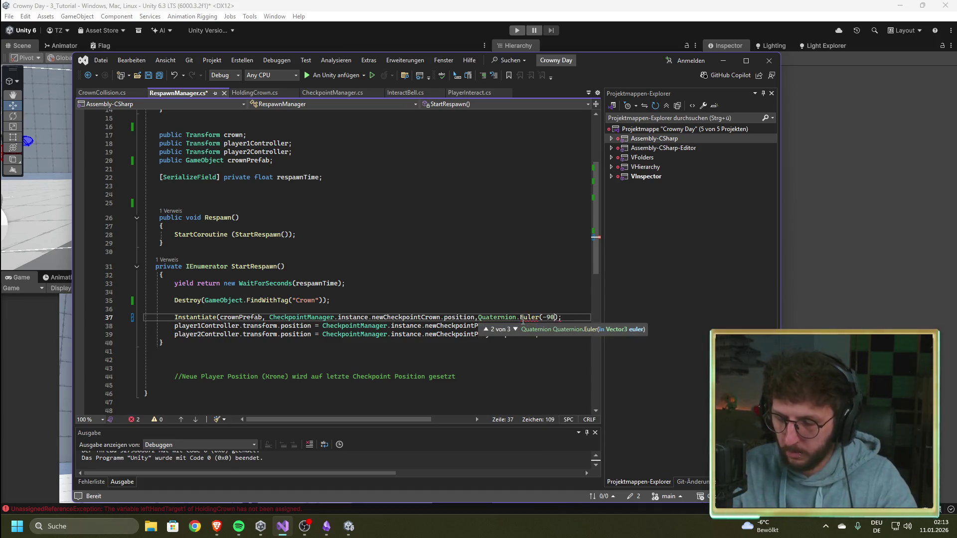
type("90,0")
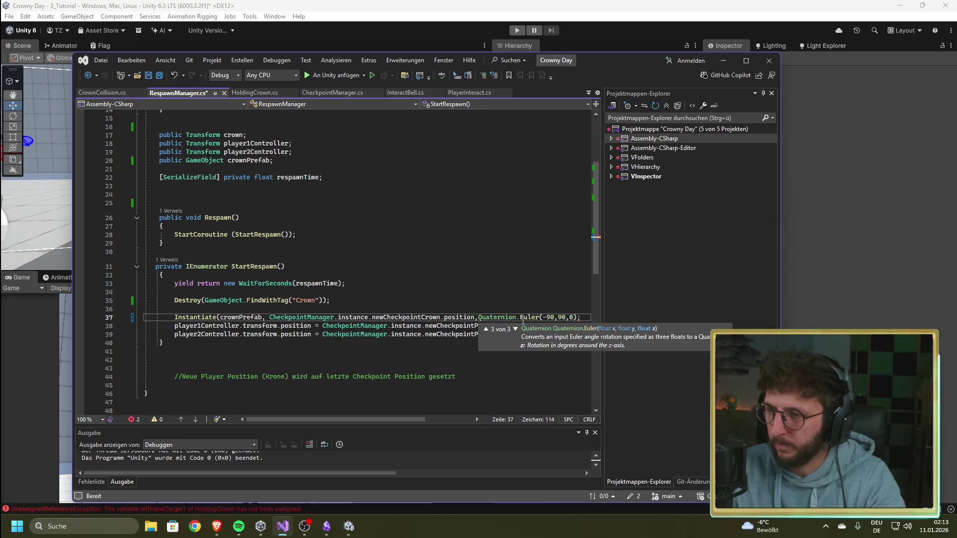
type(")")
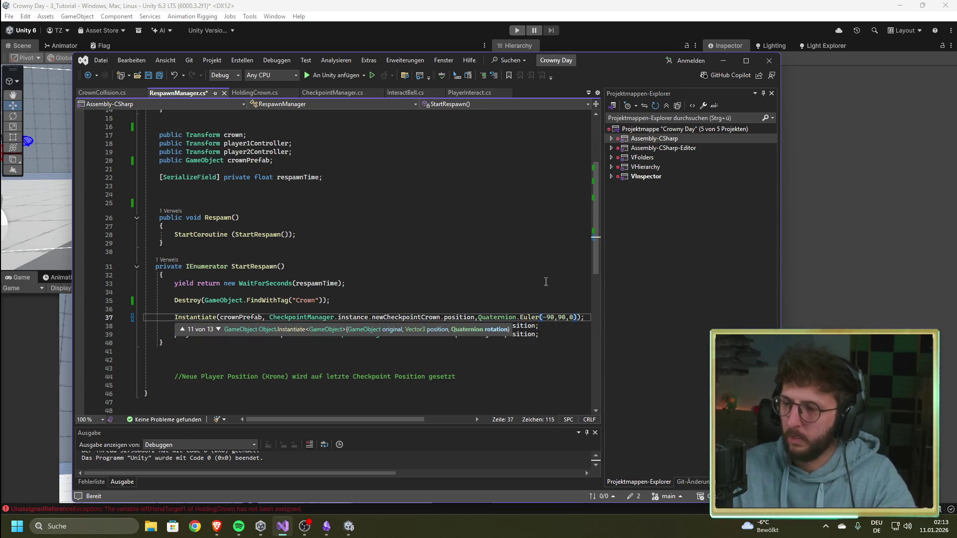
left_click(546, 283)
key("ctrl+s")
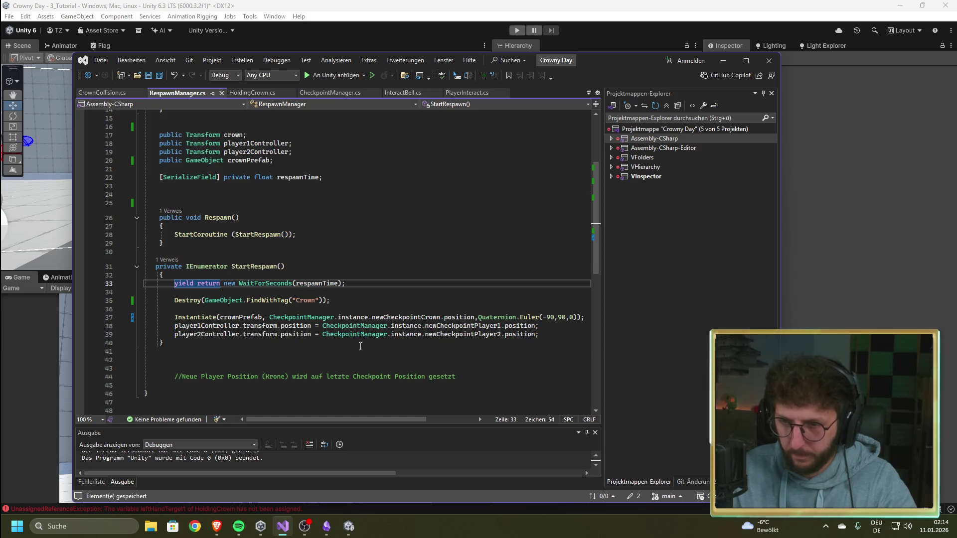
left_click(437, 18)
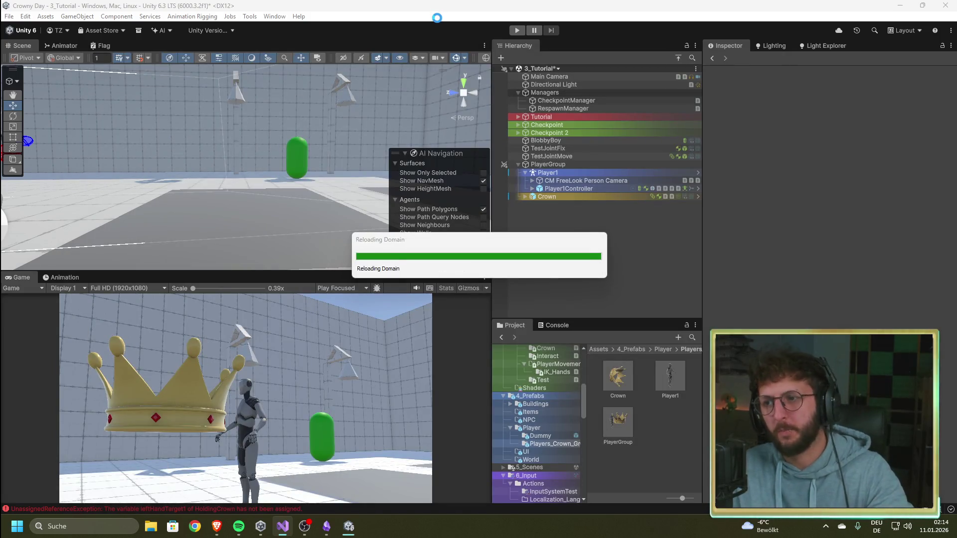
Play, walk the player, and inspect the respawned Crown(Clone)'s Holding Crown script
left_click(516, 31)
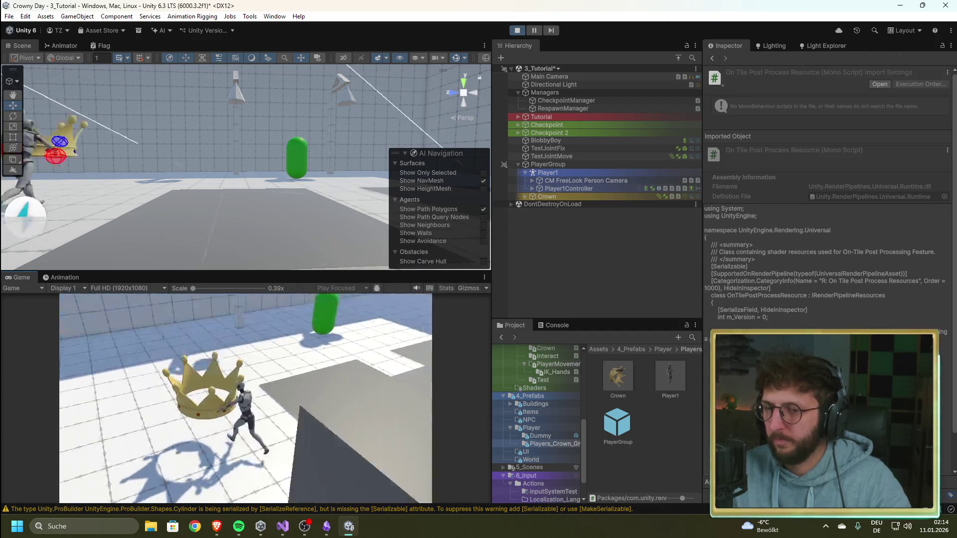
key("w")
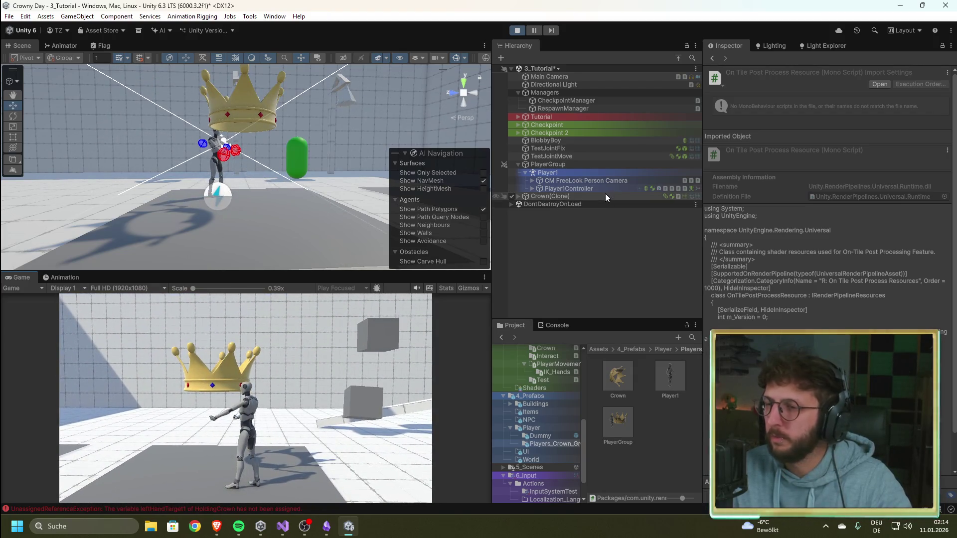
left_click(605, 194)
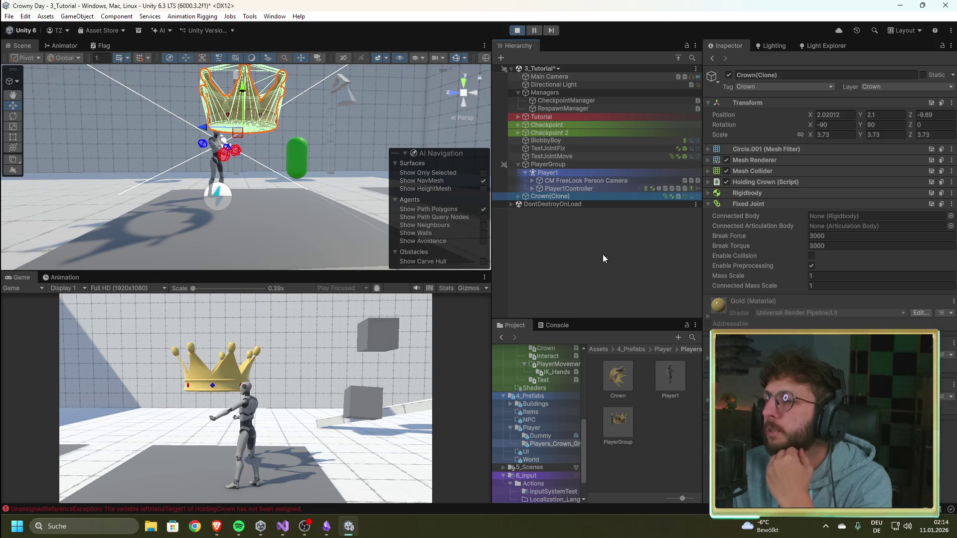
left_click(708, 183)
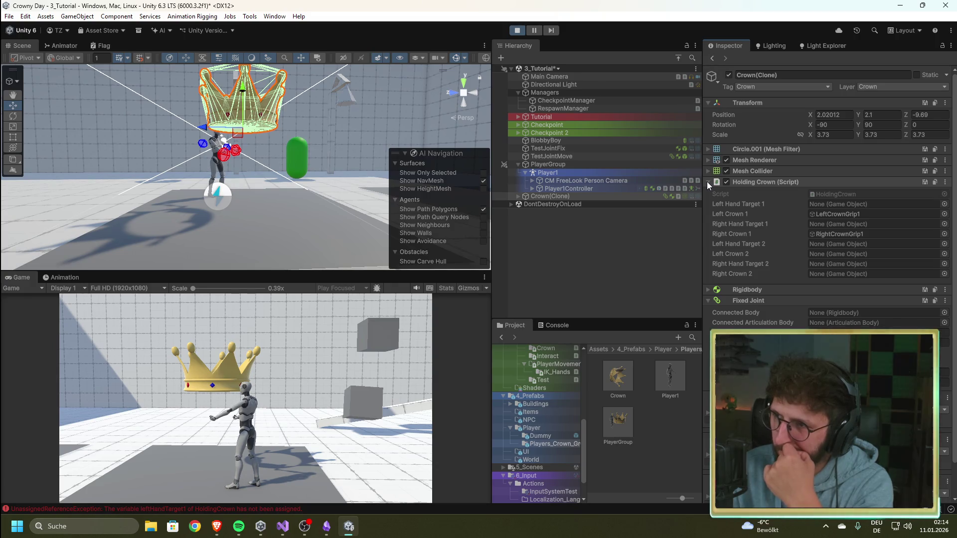
Compare with the Crown prefab's Holding Crown script, then stop play mode
left_click(619, 377)
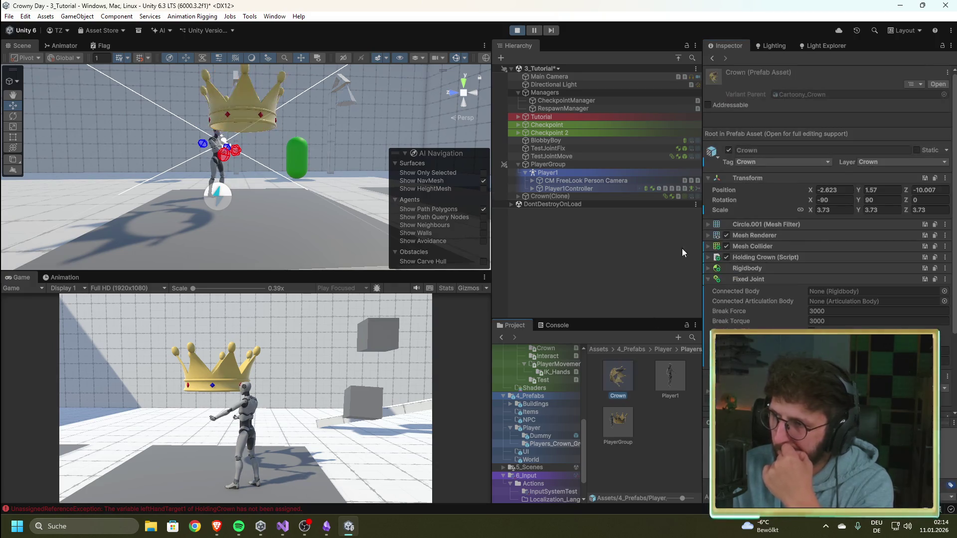
left_click(709, 257)
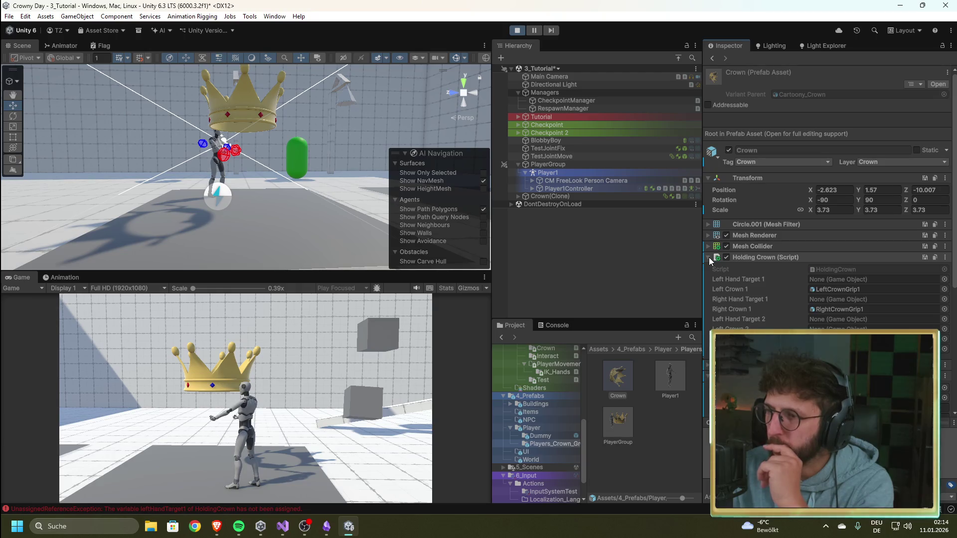
left_click(709, 258)
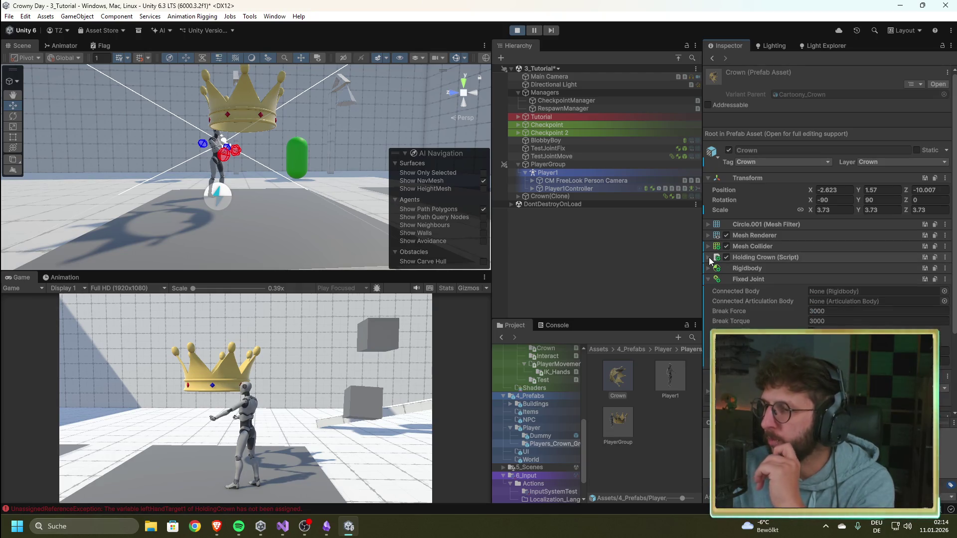
left_click(517, 30)
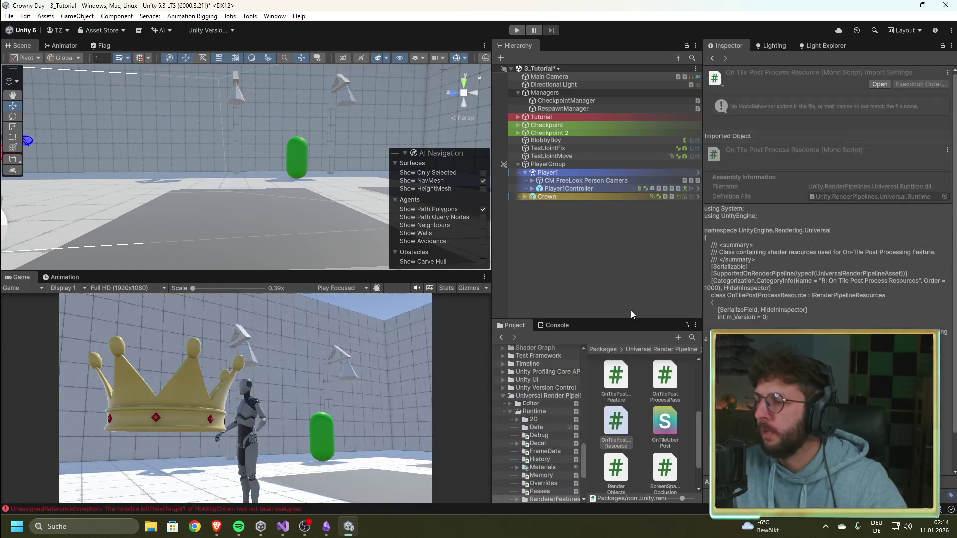
Select the Crown prefab and try connecting Player1Controller to its Fixed Joint's Connected Body
scroll(548, 414, "up", 3)
scroll(540, 420, "down", 3)
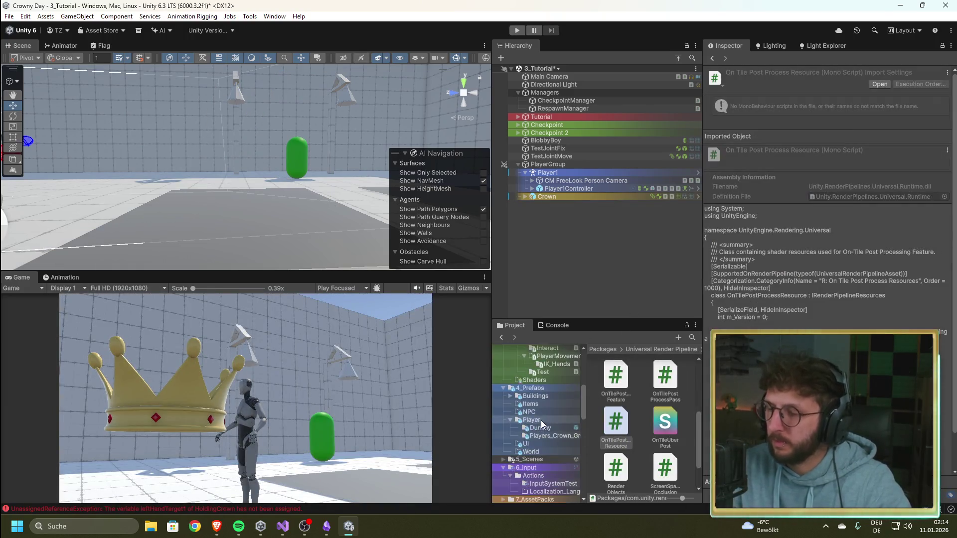
left_click(548, 436)
left_click(616, 379)
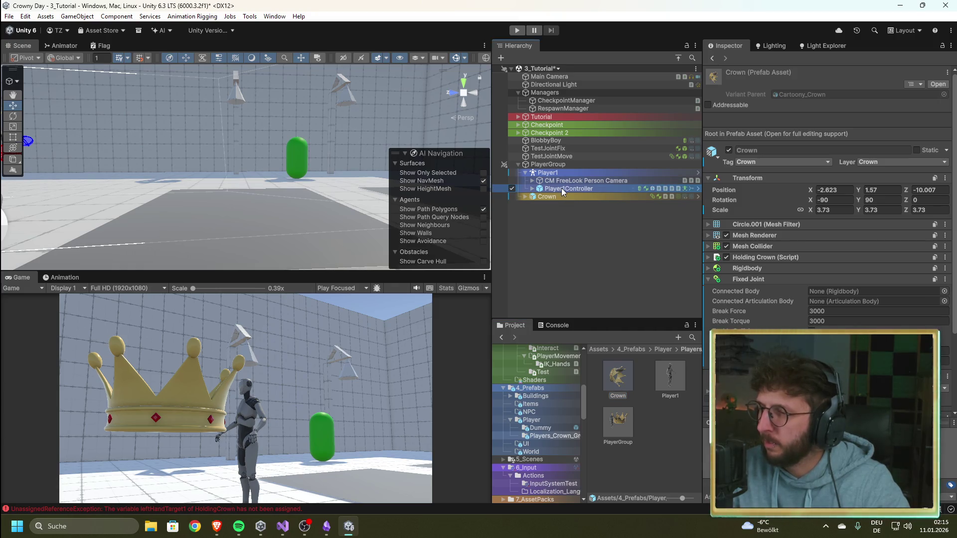
mouse_move(562, 187)
left_mouse_down()
mouse_move(814, 293)
mouse_move(836, 292)
left_mouse_up()
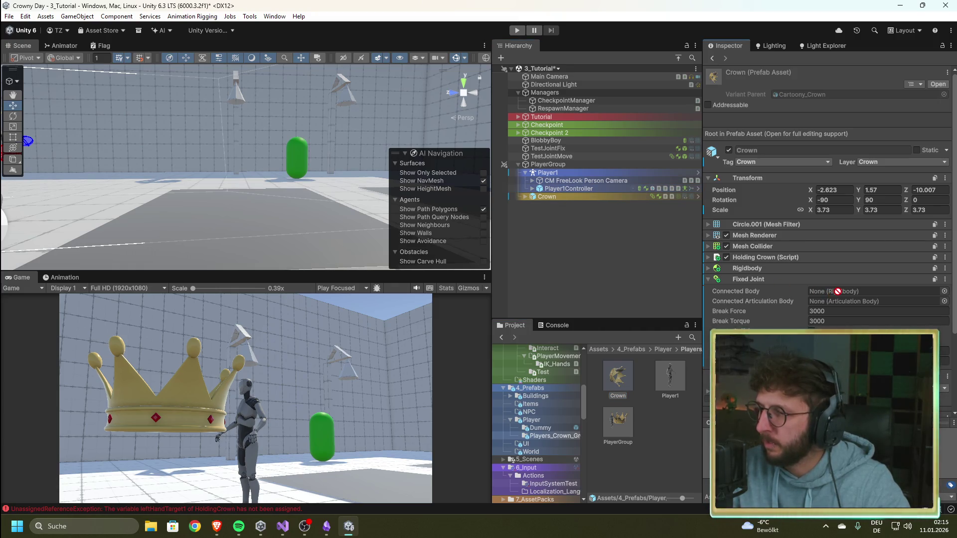
left_click(944, 291)
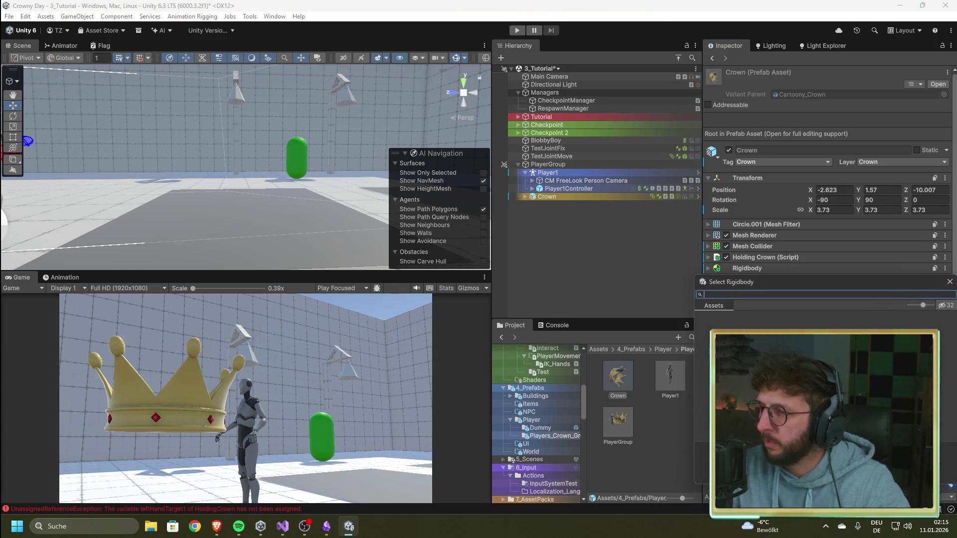
left_click(947, 282)
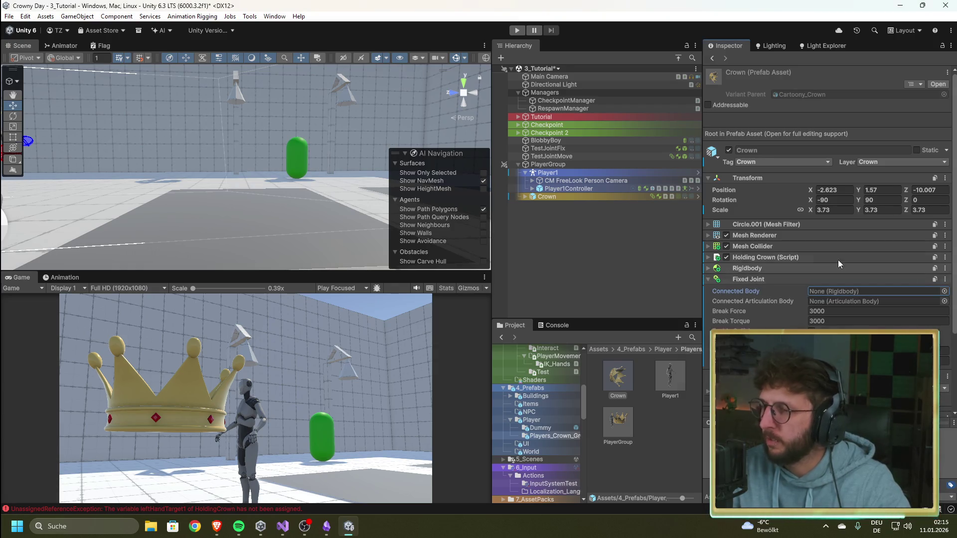
Try assigning LeftHand IK_target from Player1Controller's Rig_LeftHand as Holding Crown's Left Hand Target 1
left_click(718, 257)
left_click(533, 189)
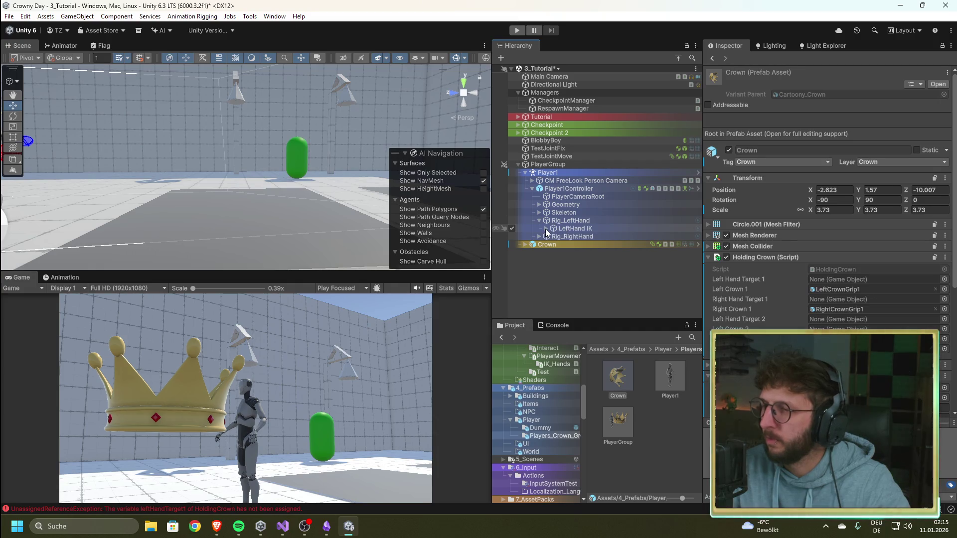
left_click(546, 229)
left_click_drag(581, 236, 802, 278)
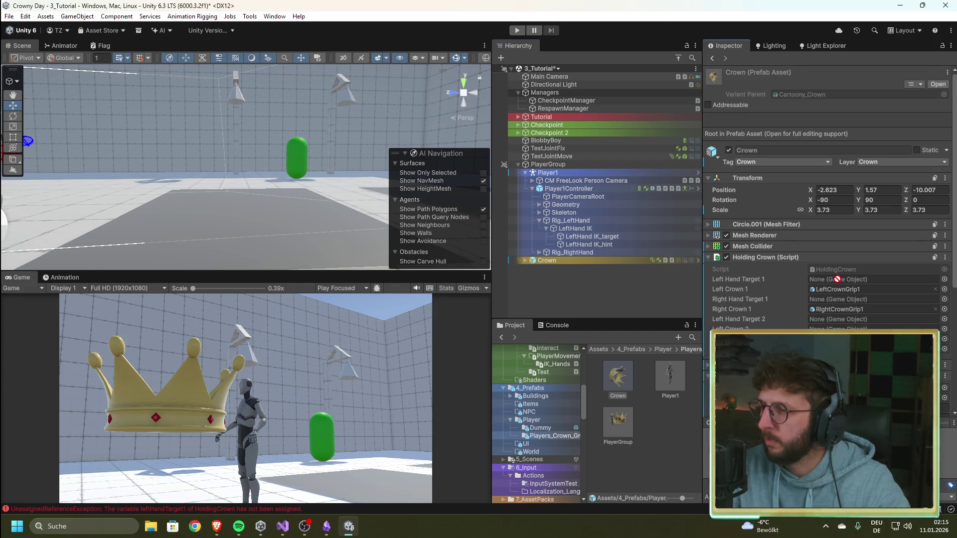
left_click(944, 280)
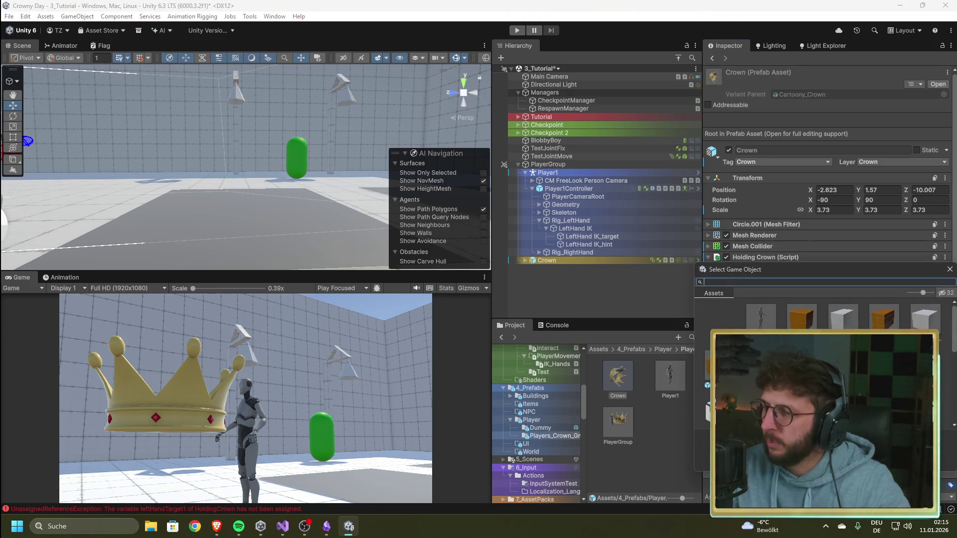
scroll(823, 319, "down", 5)
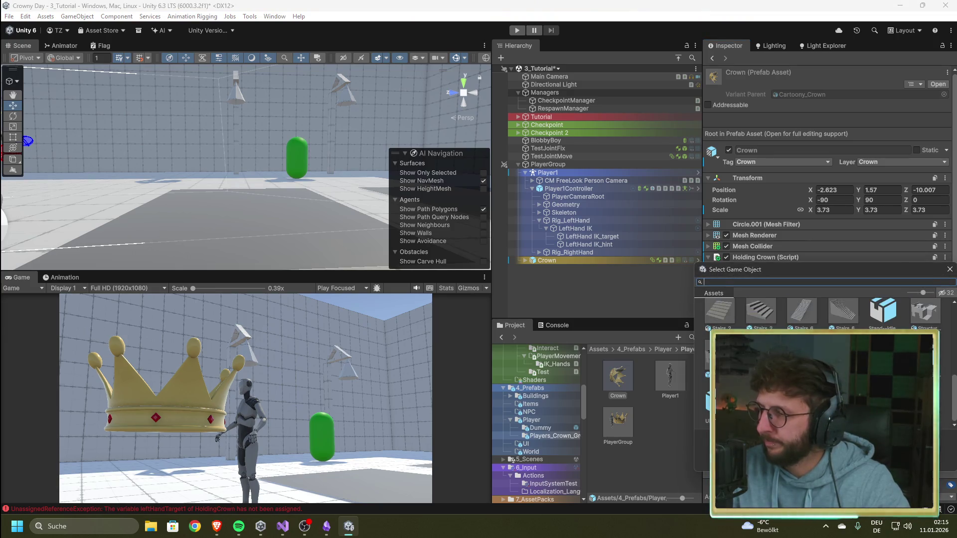
left_click(651, 301)
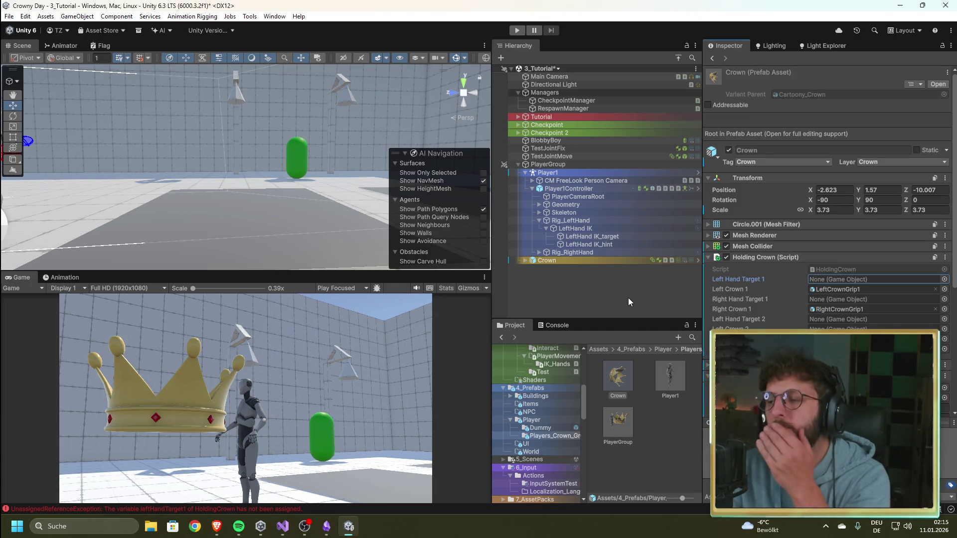
scroll(741, 301, "down", 3)
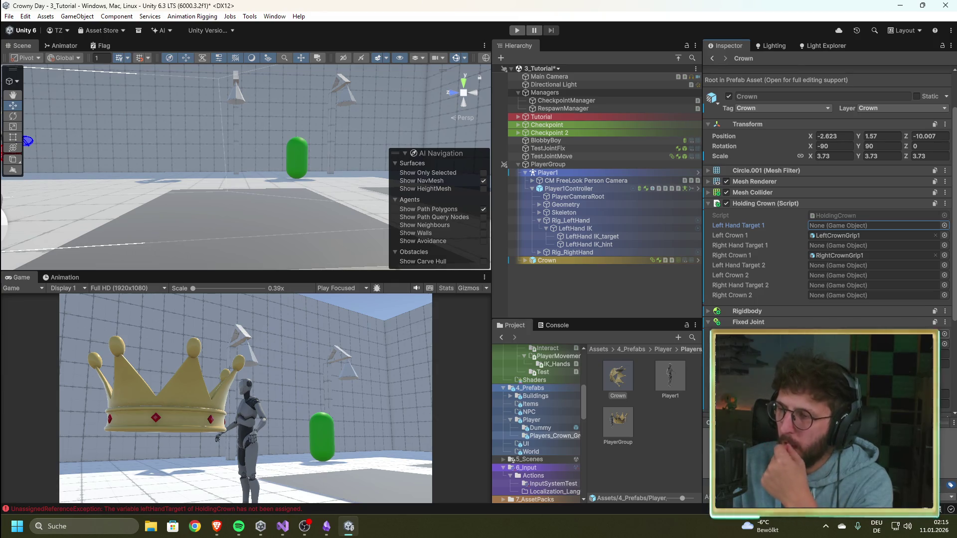
left_click(708, 311)
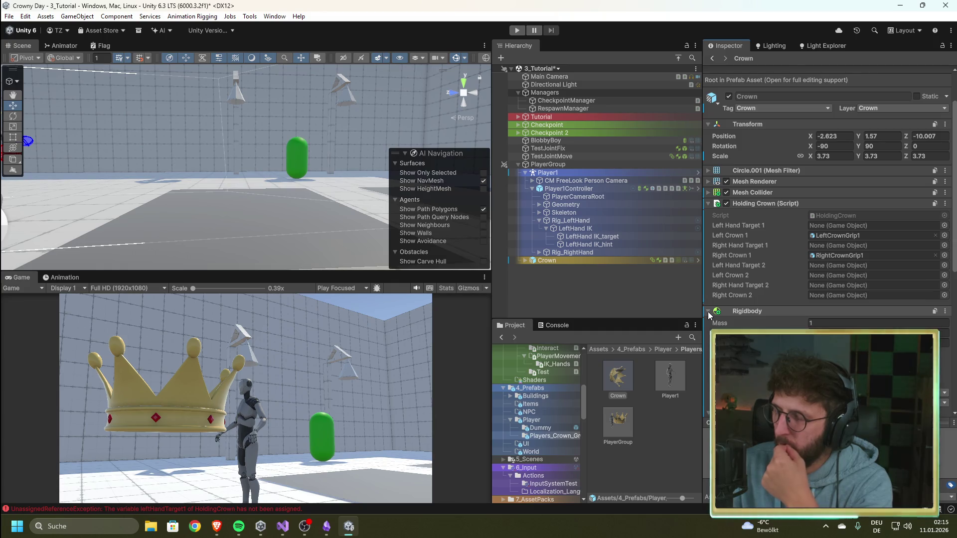
Scroll through the Crown's Rigidbody and Fixed Joint settings in the Inspector
scroll(708, 324, "down", 3)
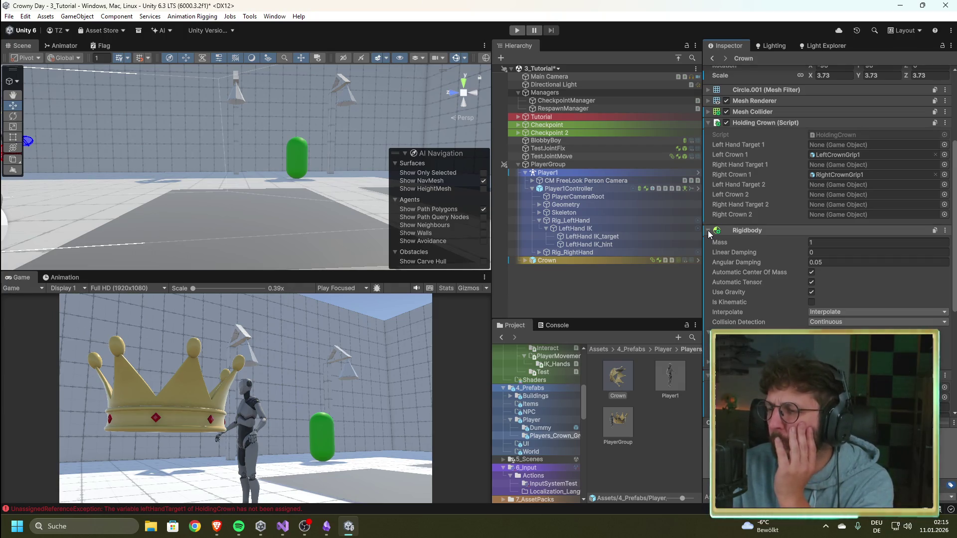
scroll(752, 301, "down", 3)
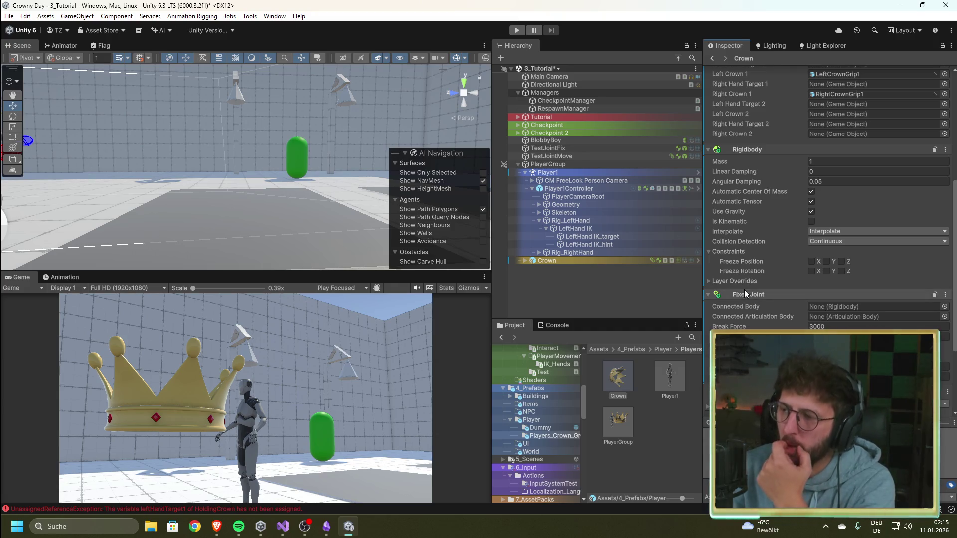
scroll(738, 274, "up", 4)
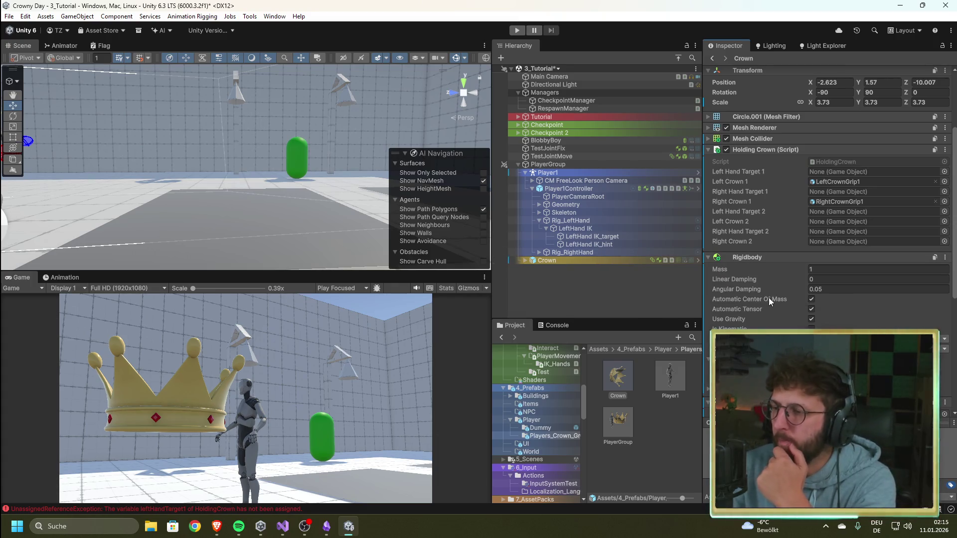
scroll(739, 300, "down", 4)
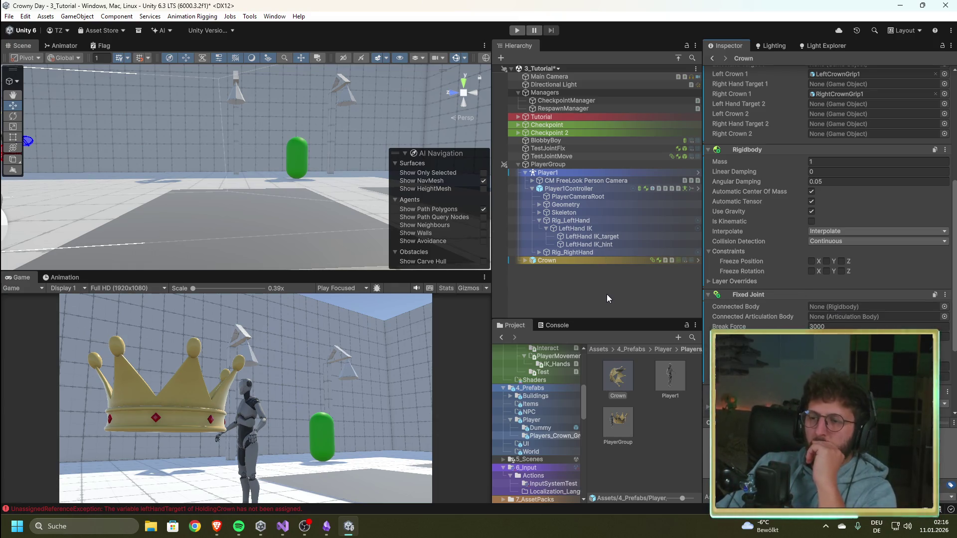
scroll(815, 298, "up", 3)
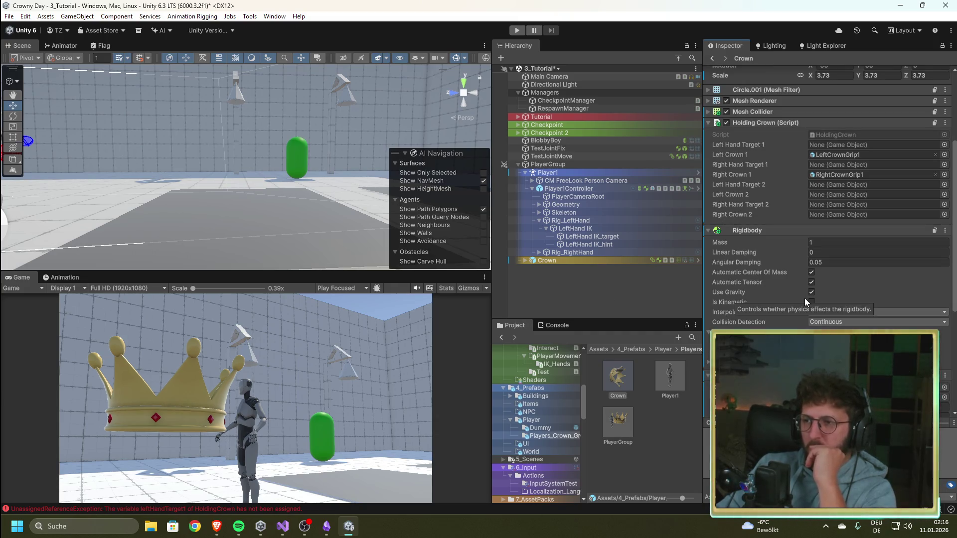
left_click(525, 261)
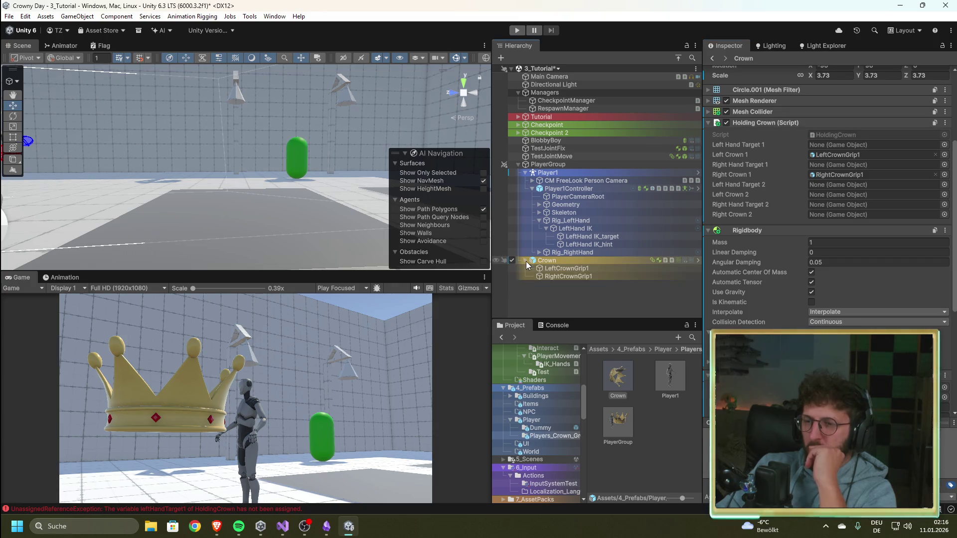
Inspect the Crown's LeftCrownGrip1 and RightCrownGrip1 children, then go back to RespawnManager.cs
left_click(573, 269)
left_click(578, 277)
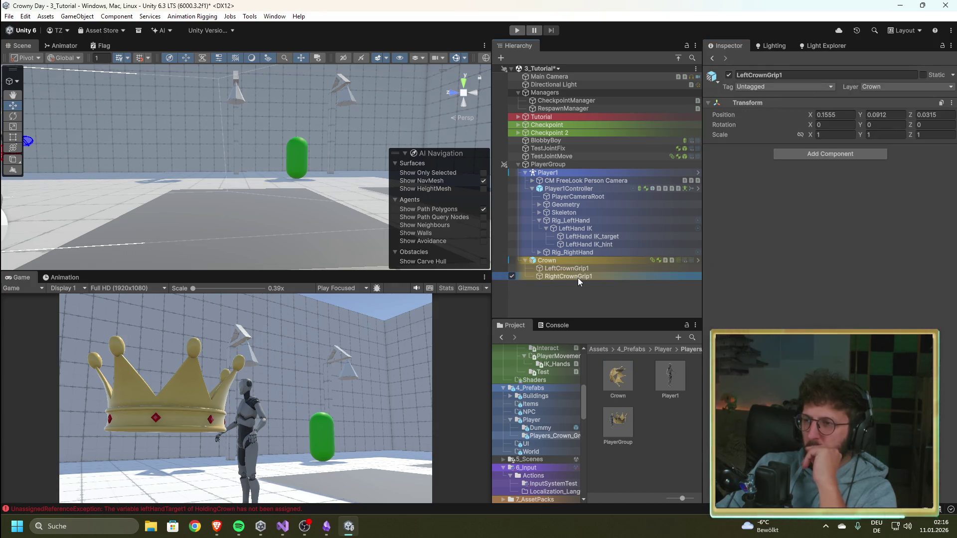
left_click(523, 260)
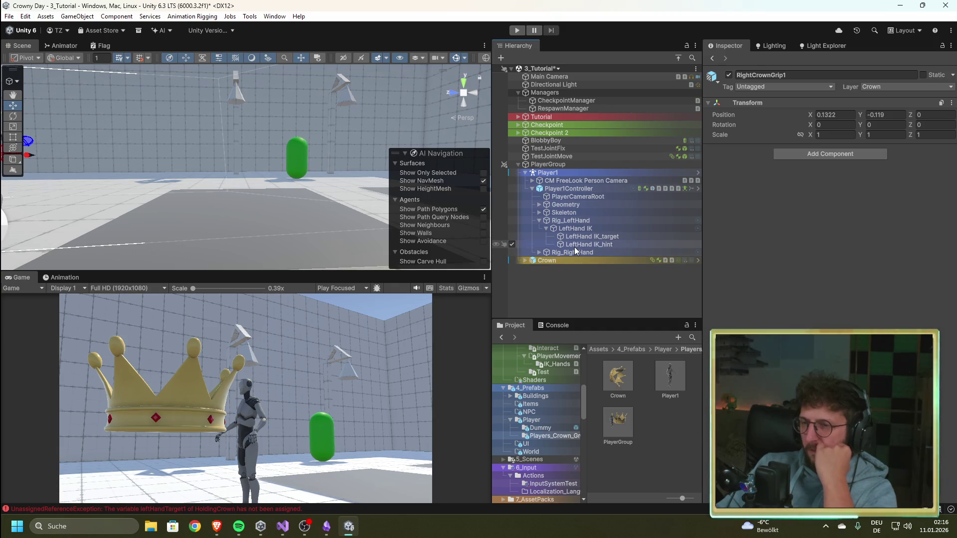
left_click(571, 263)
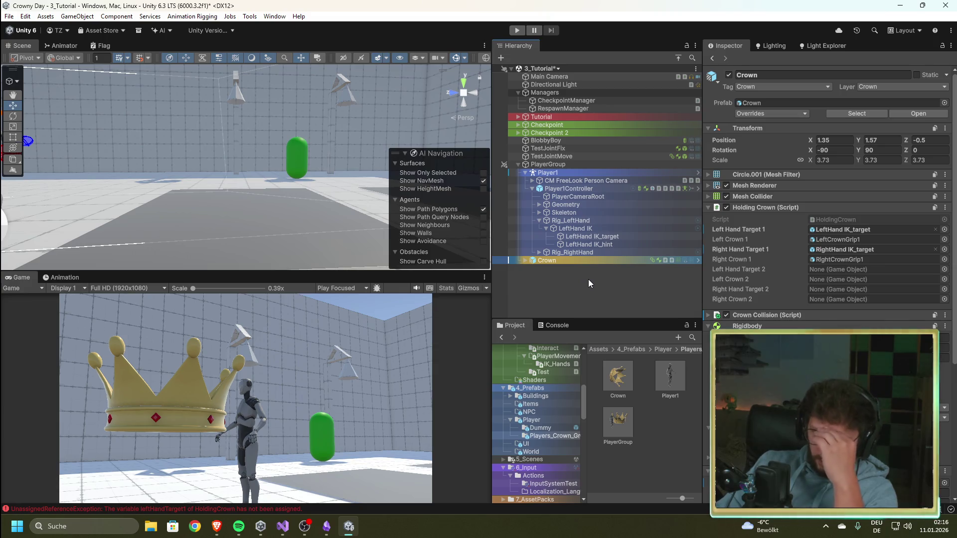
left_click(282, 527)
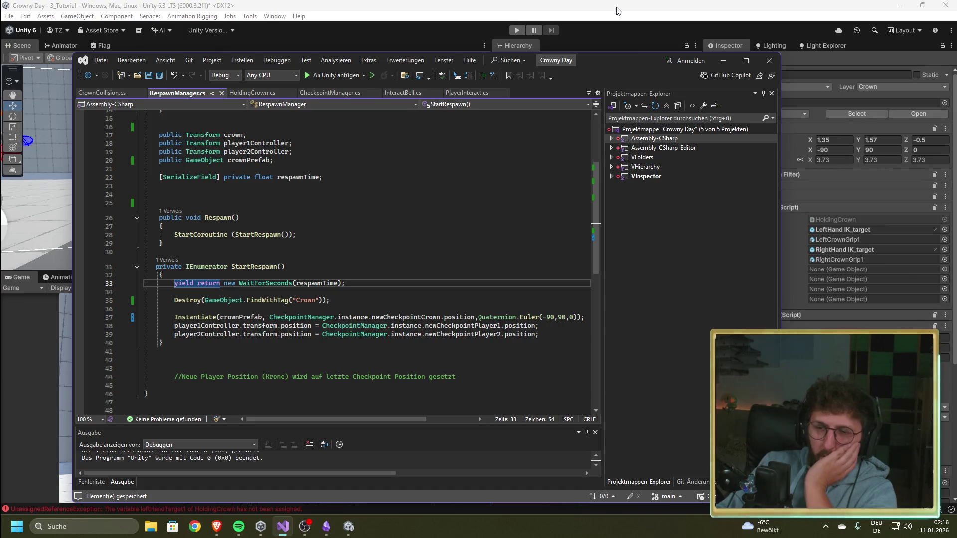
Leave RespawnManager.cs in Visual Studio and bring the Unity editor back to the front
left_click(722, 60)
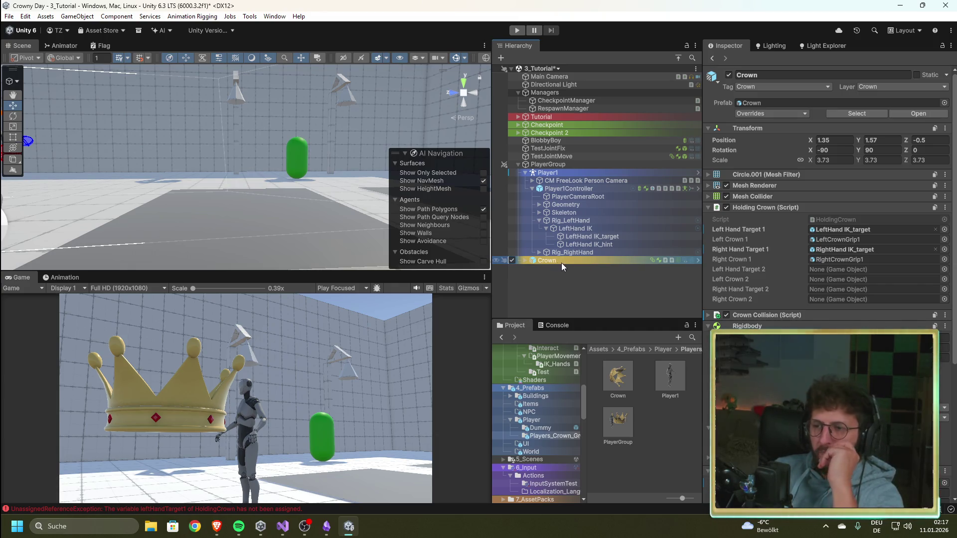
Frame the Crown in the scene view and enter Play mode to test it
double_click(543, 260)
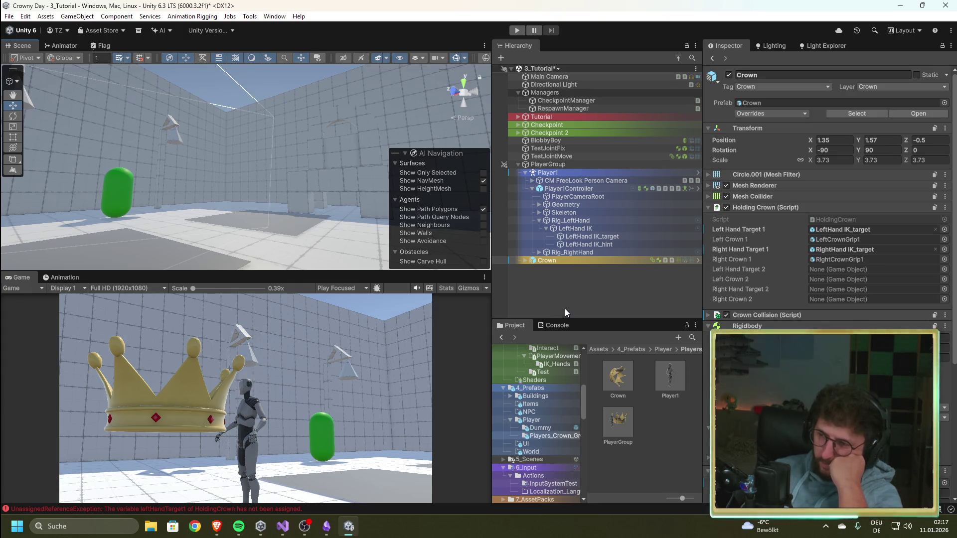
left_click(517, 33)
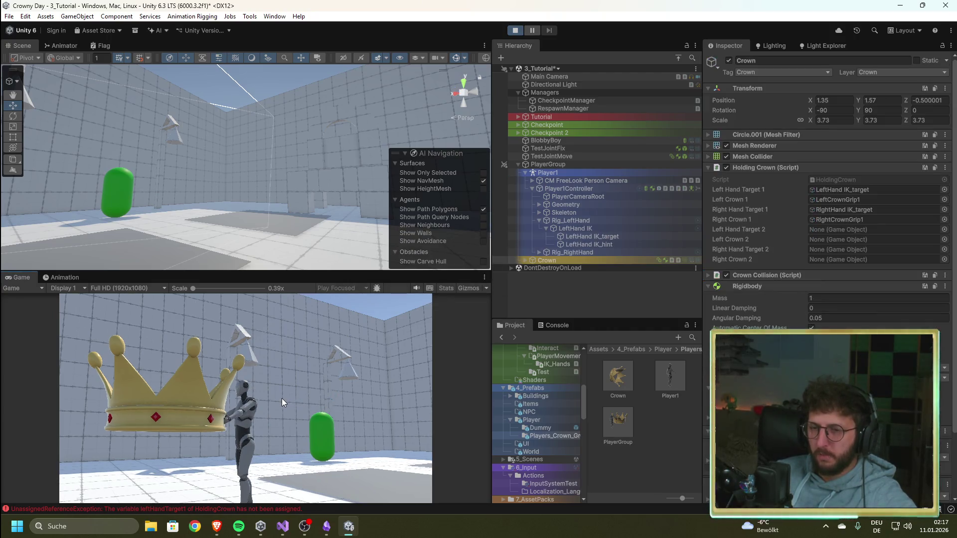
Run the player forward with W under the crown, then swing the camera behind the crowned player
key("w")
key("w")
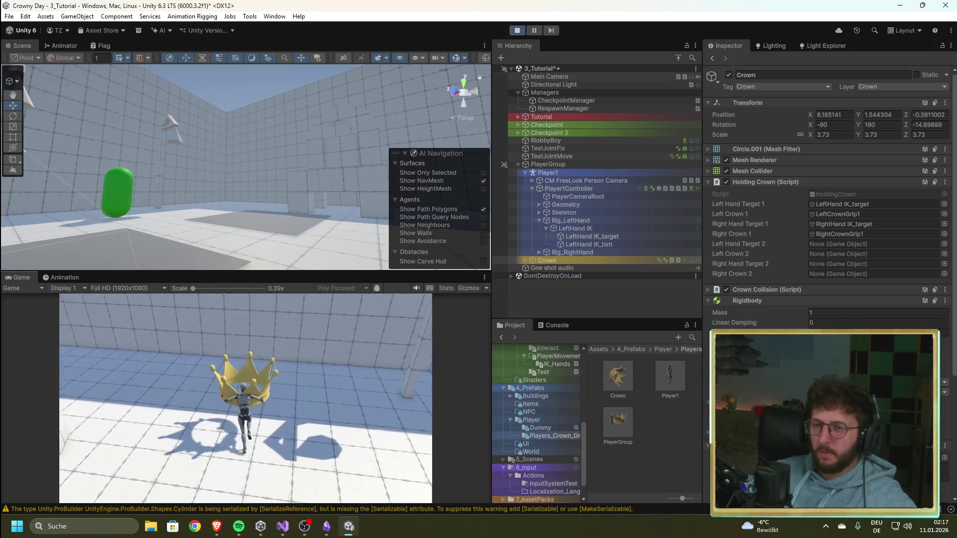
key("w")
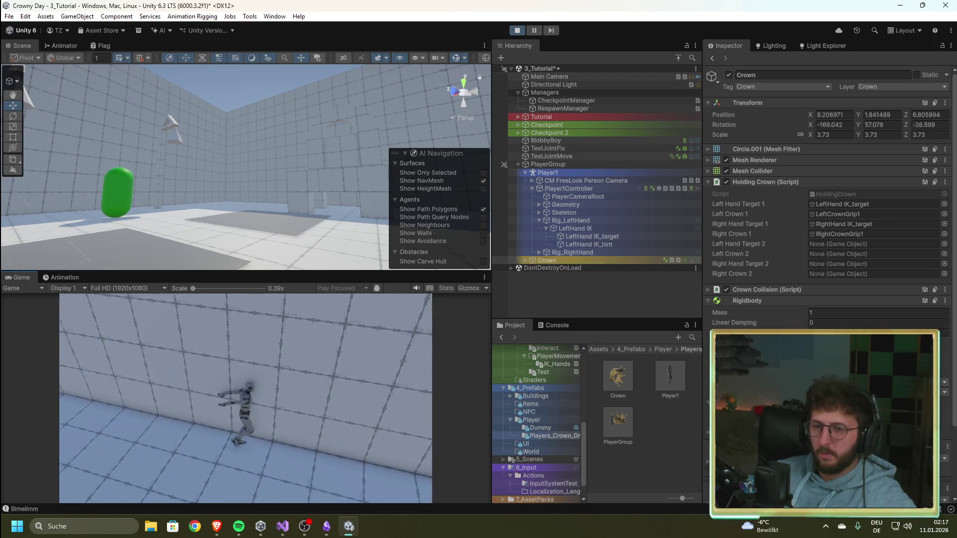
key("w")
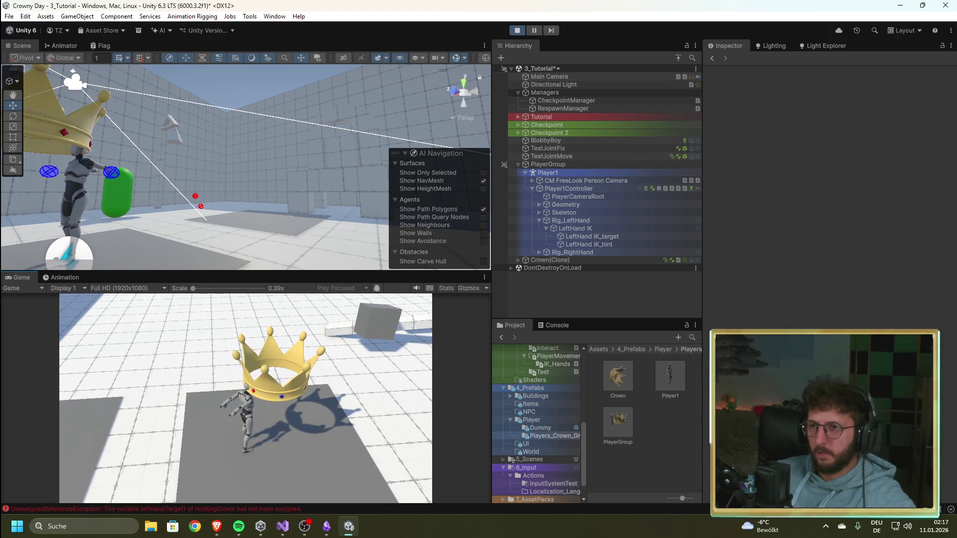
key("Escape")
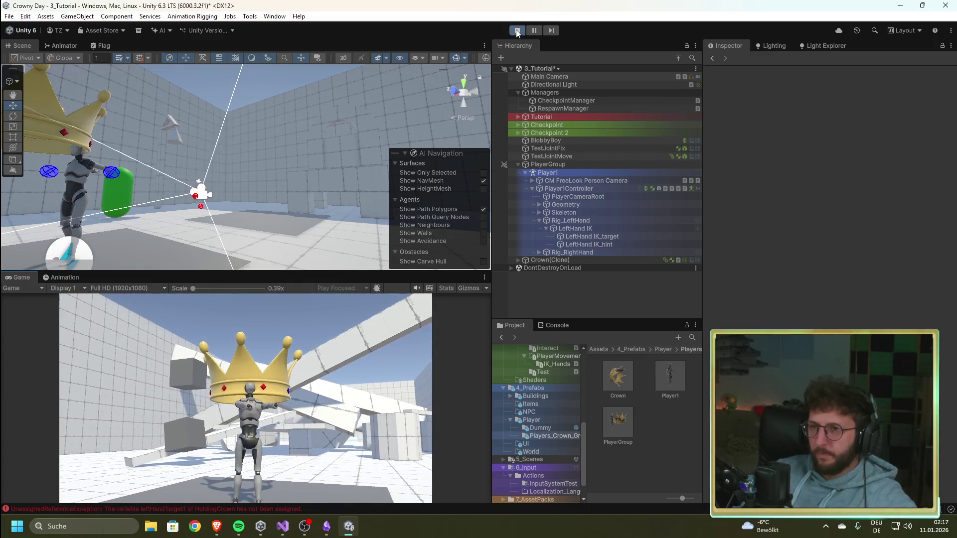
Stop the game, select Player1Controller, and switch to RespawnManager.cs in Visual Studio
left_click(516, 29)
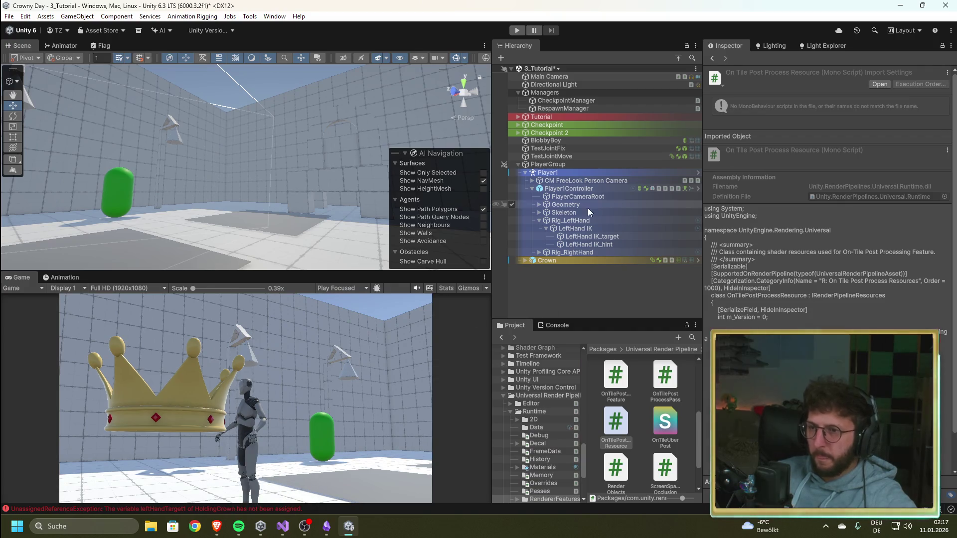
left_click(578, 189)
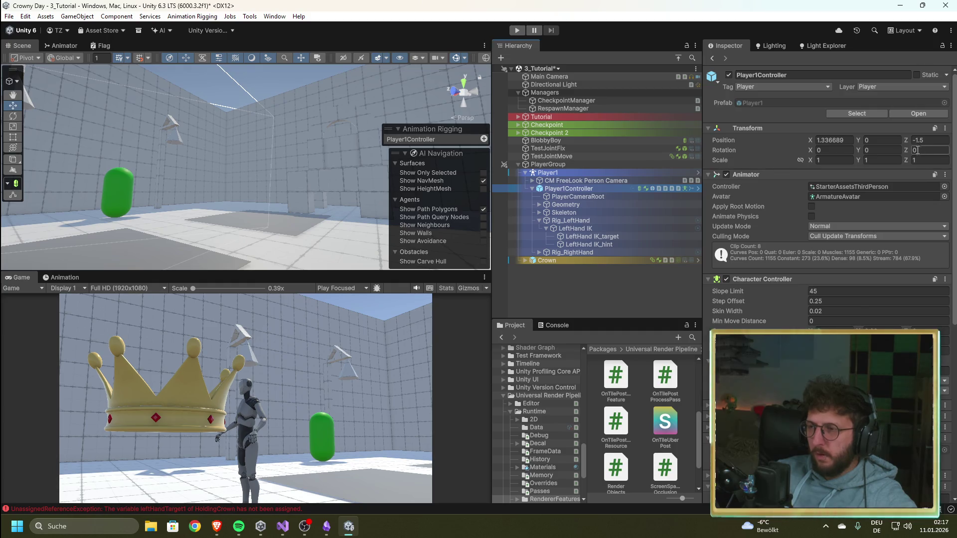
left_click(282, 530)
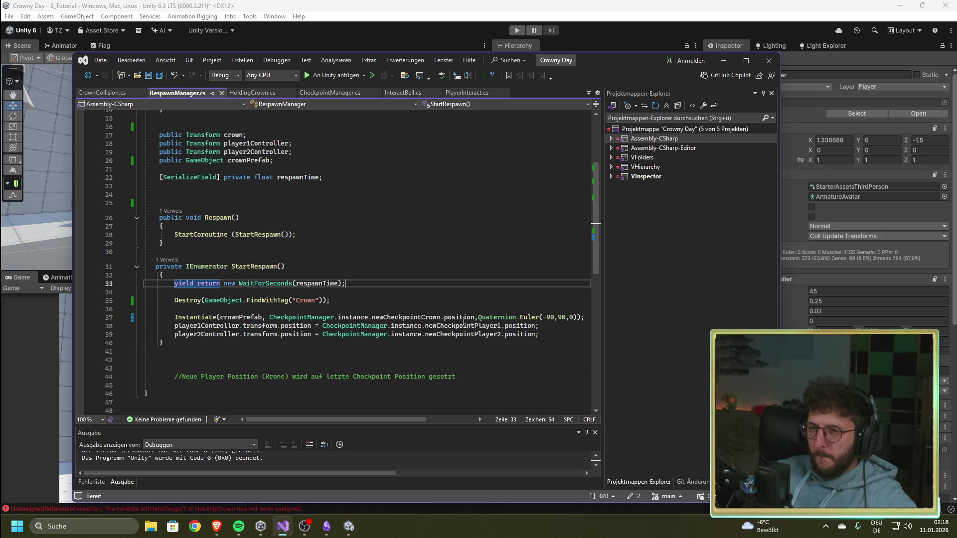
Add ', quater' to the player 1 respawn line 38, fix the typo, and return to Unity
left_click(519, 326)
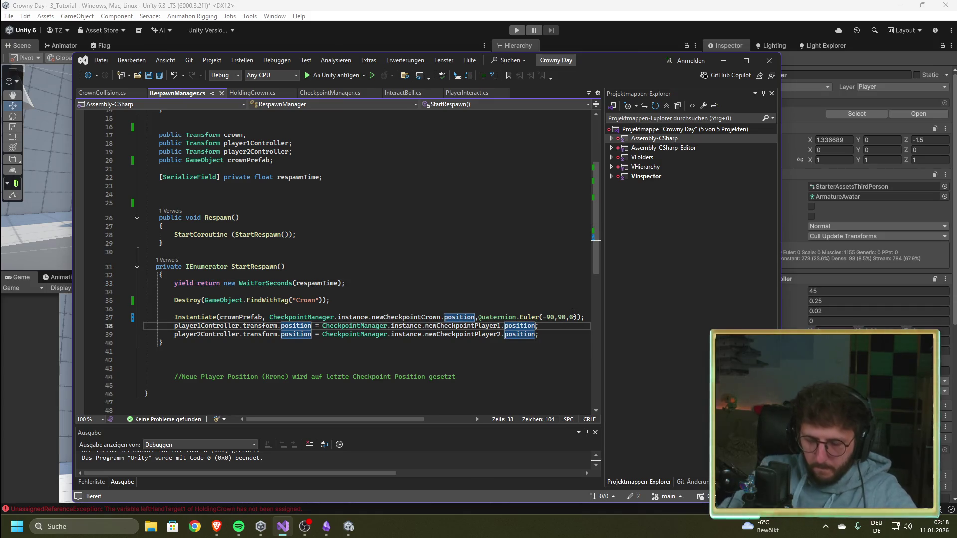
type(",qu")
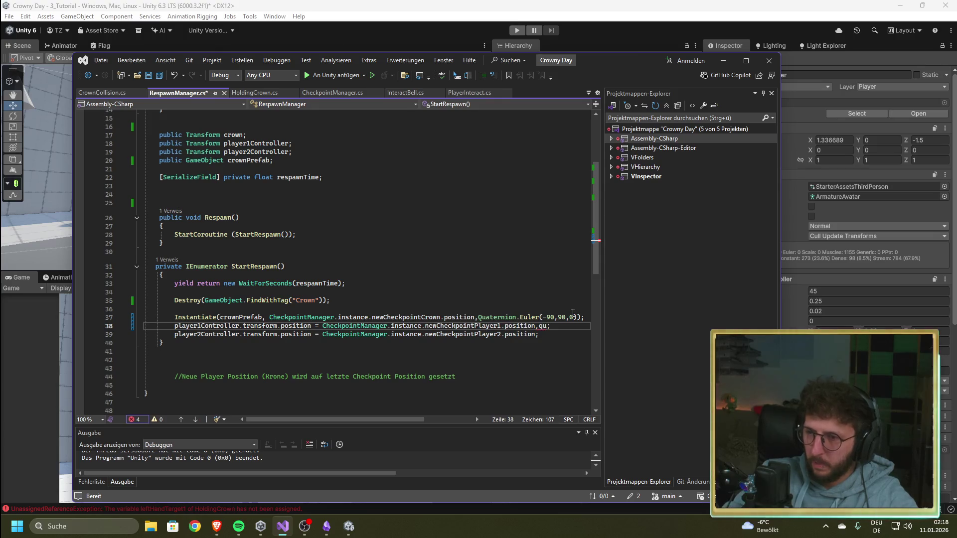
type("ater")
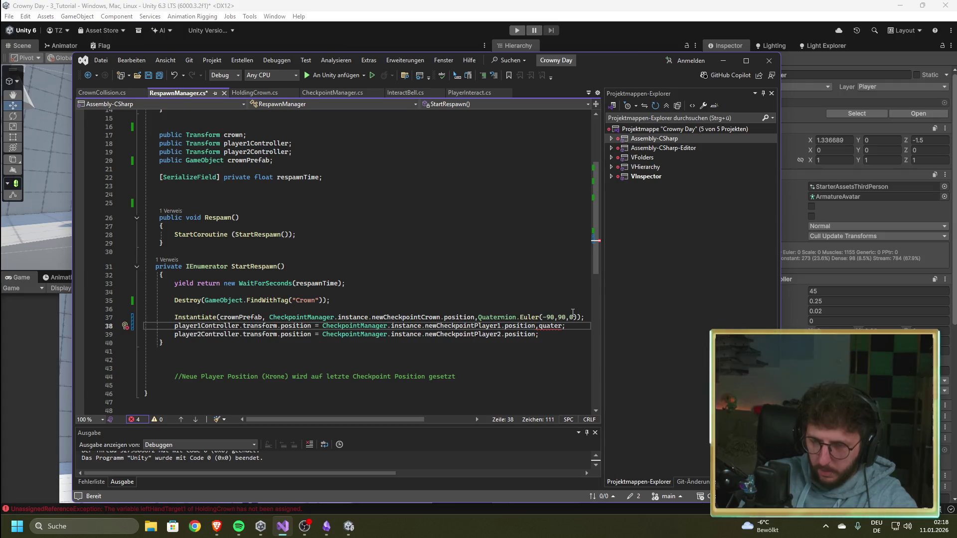
key("BackSpace")
key("BackSpace")
key("BackSpace")
key("BackSpace")
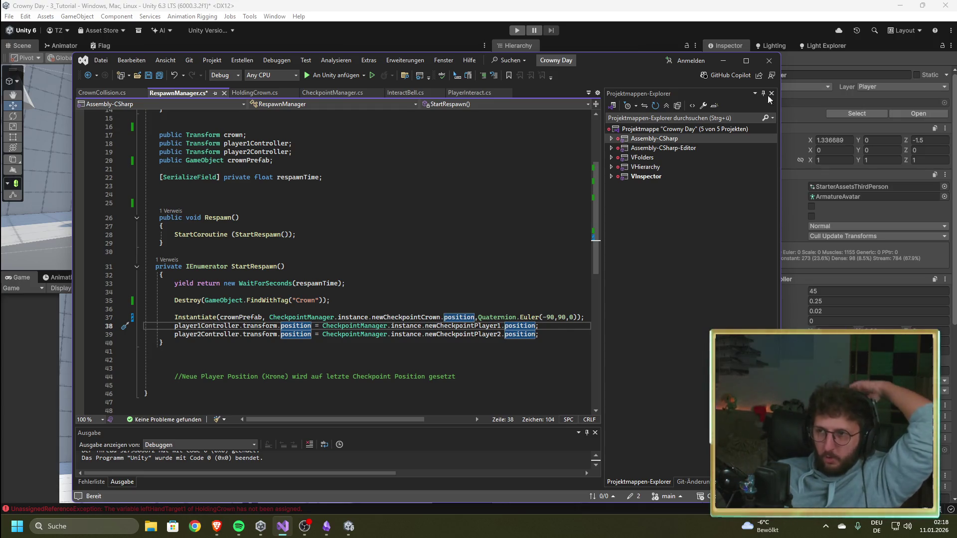
key("alt+Tab")
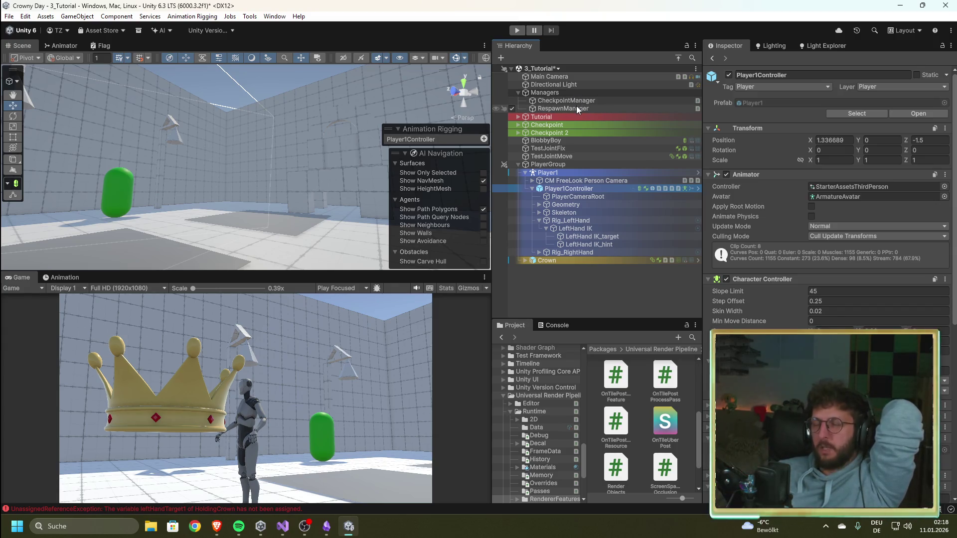
Inspect the Crown's Holding Crown hand targets, then bring RespawnManager.cs back in Visual Studio
left_click(567, 260)
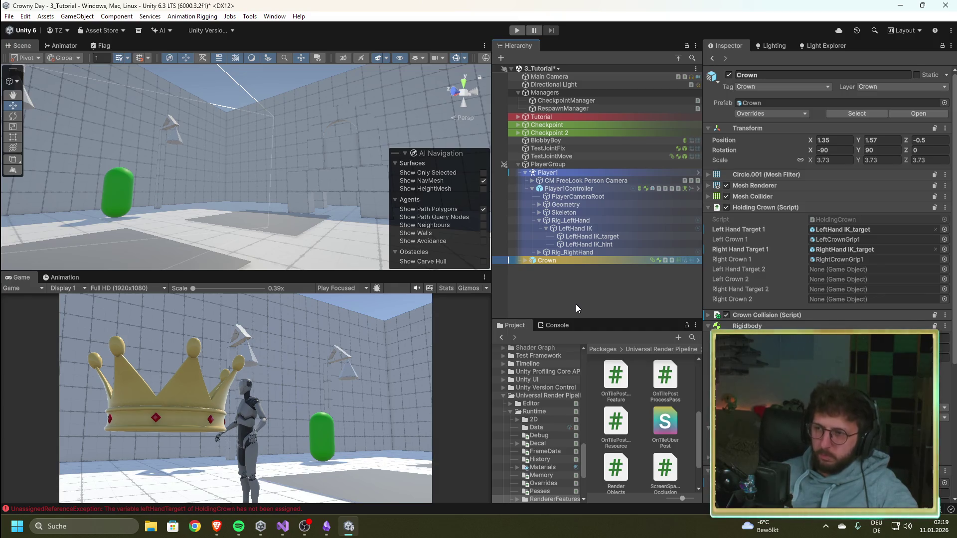
left_click(584, 261)
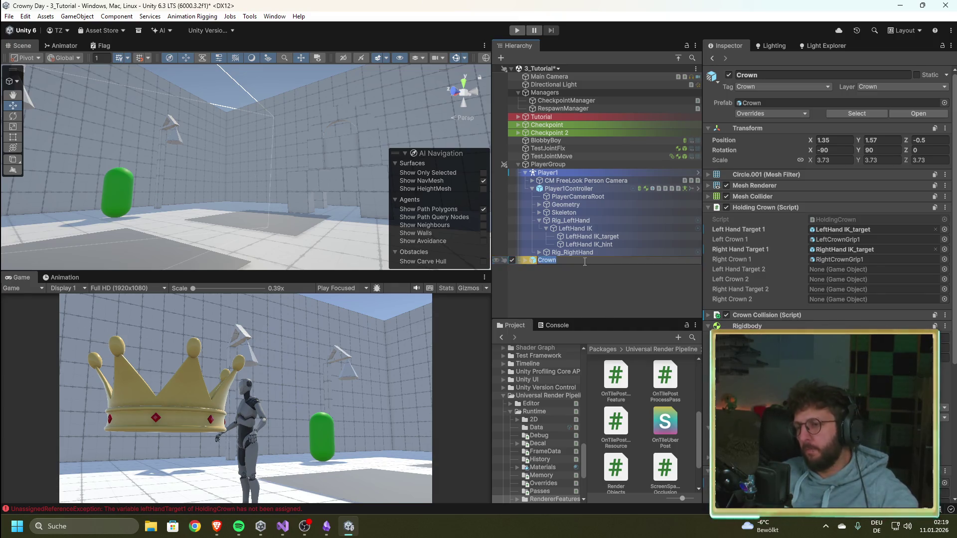
left_click(282, 526)
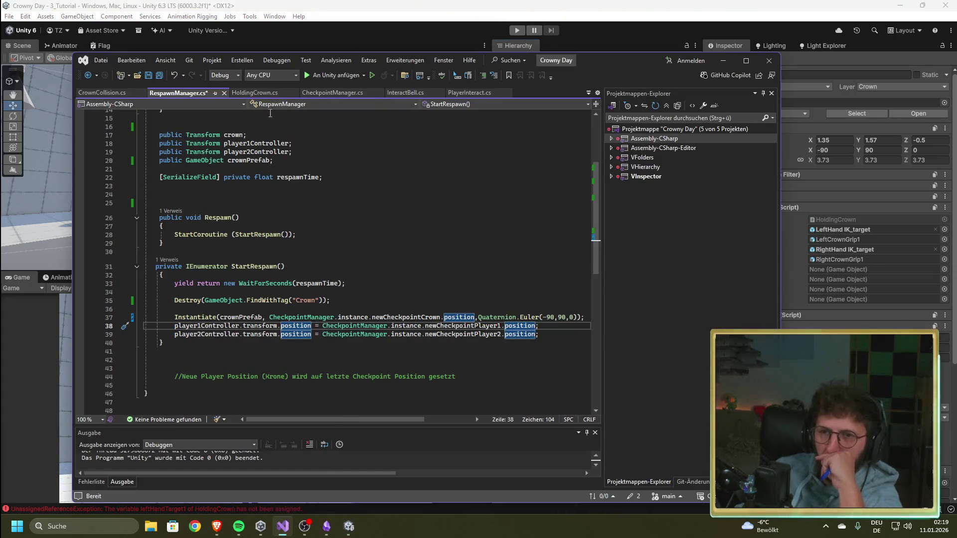
Read CrownCollision.cs and HoldingCrown.cs's hand-target Update code, ending back in the Unity editor
left_click(102, 93)
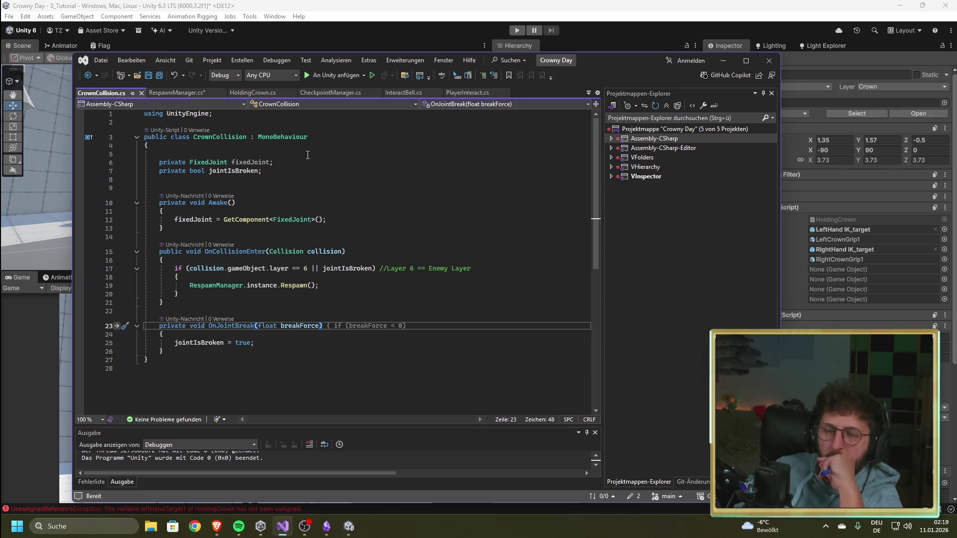
left_click(815, 277)
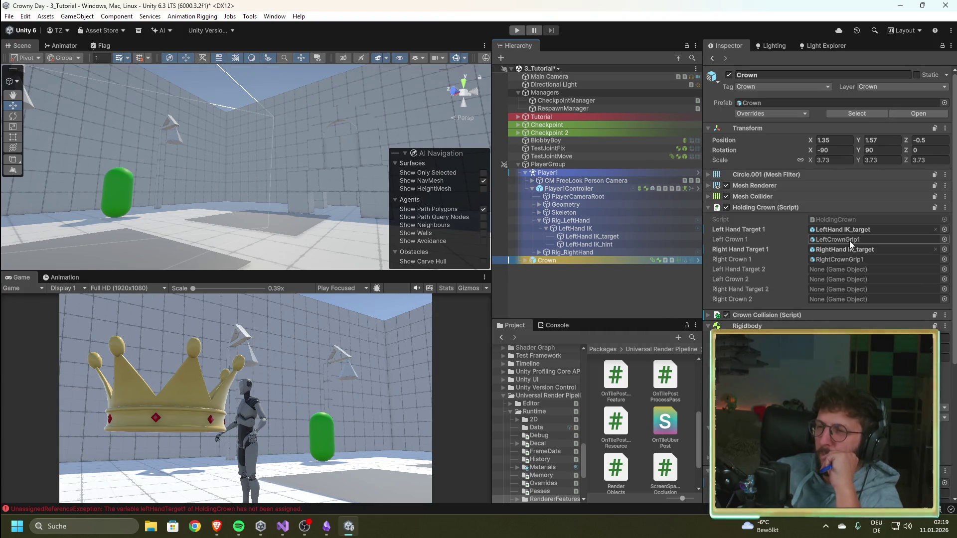
left_click(283, 526)
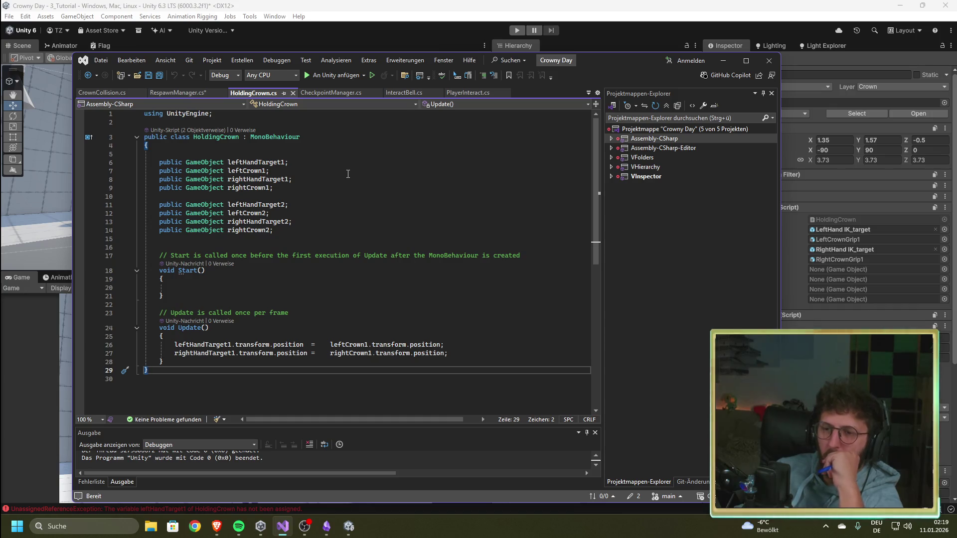
left_click(619, 6)
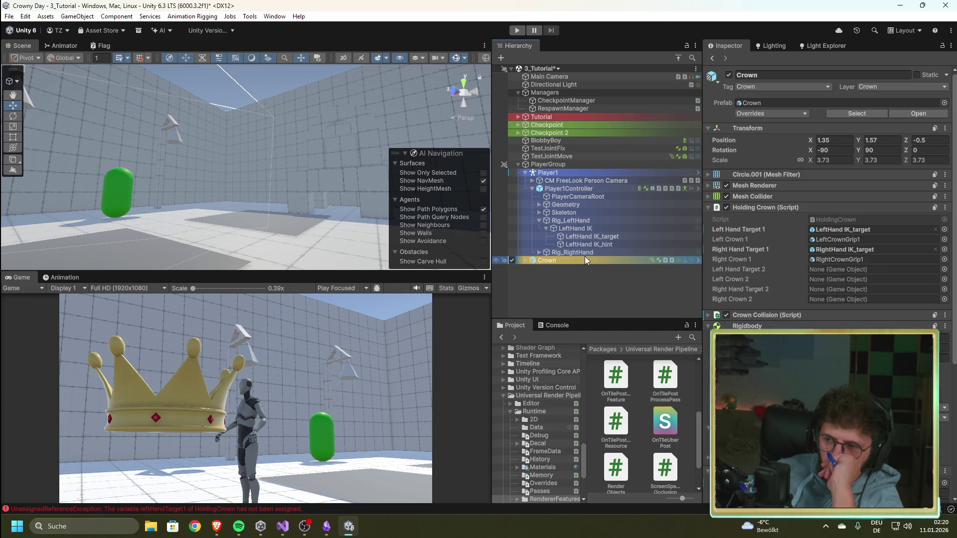
With the Console visible, enter Play mode via Ctrl+P, watch the player grip the crown, then stop
scroll(827, 199, "down", 3)
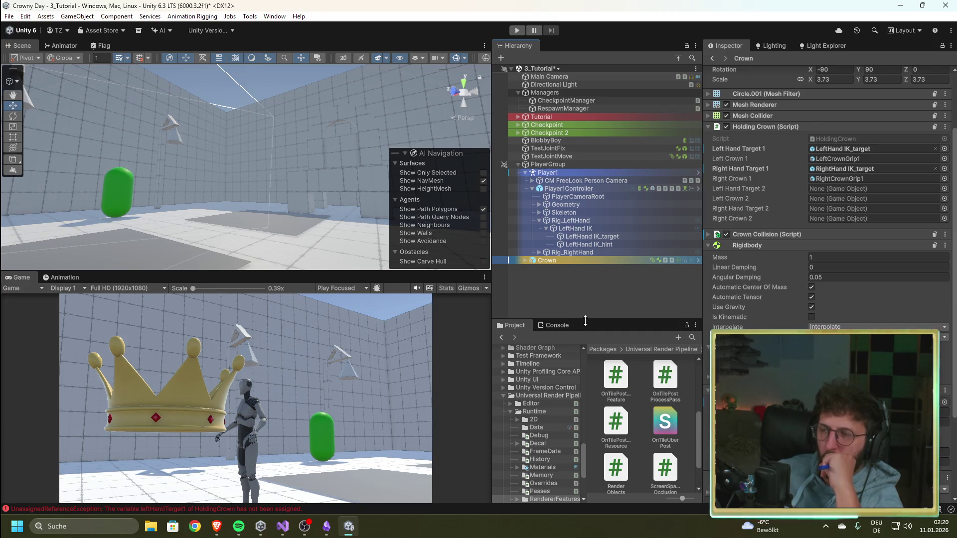
left_click(558, 326)
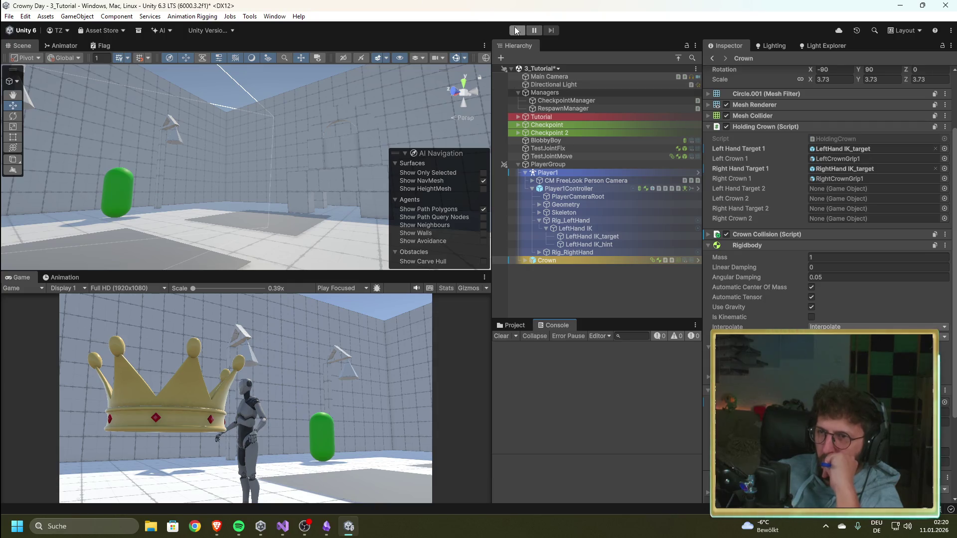
key("ctrl+p")
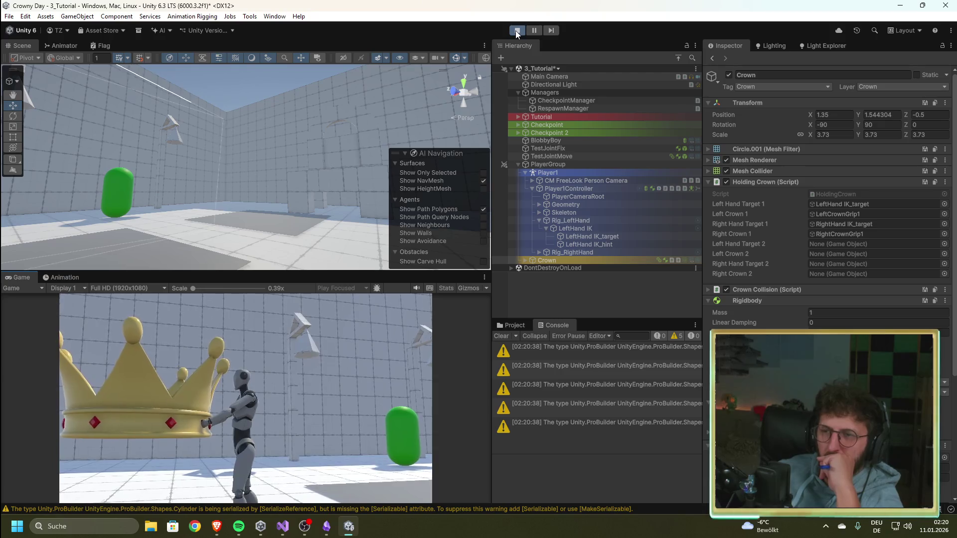
left_click(515, 31)
left_click(517, 327)
scroll(566, 418, "up", 10)
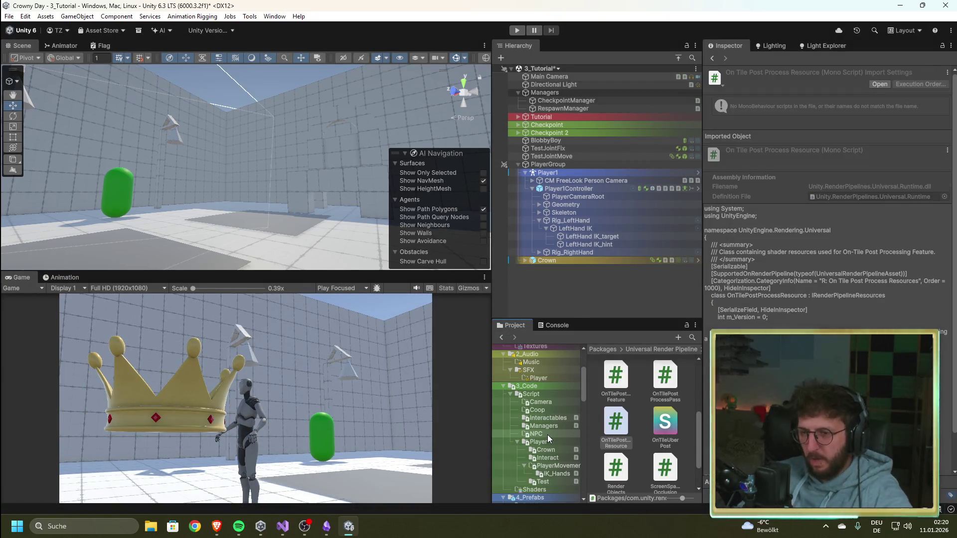
Create a MonoBehaviour script named CrownManager in Assets/3_Code/Script/Managers
scroll(548, 434, "down", 3)
scroll(534, 451, "up", 3)
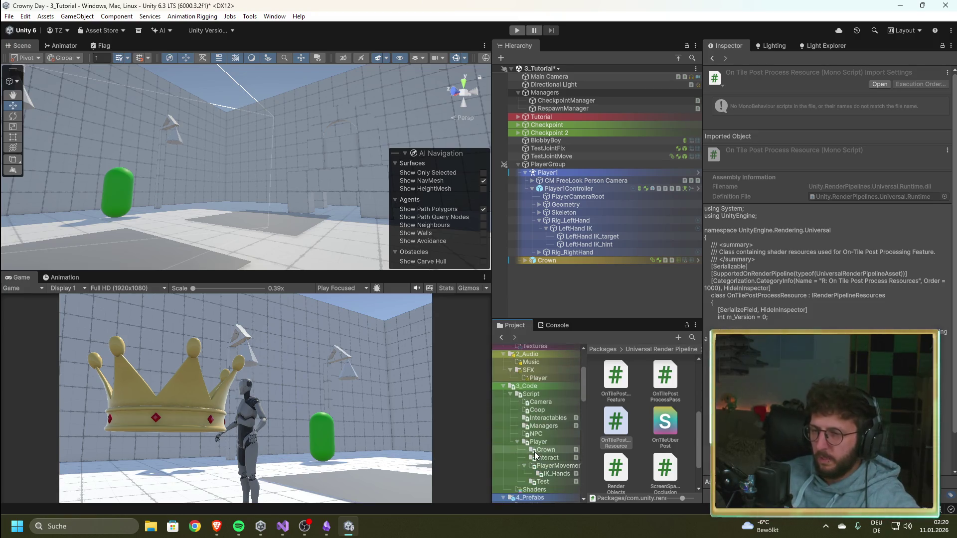
left_click(546, 425)
right_click(645, 437)
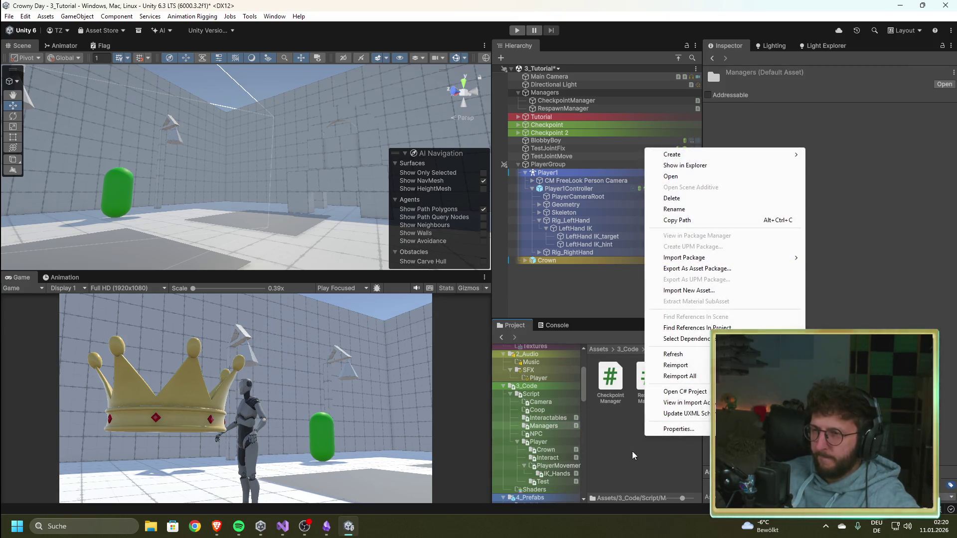
mouse_move(728, 157)
left_click(838, 178)
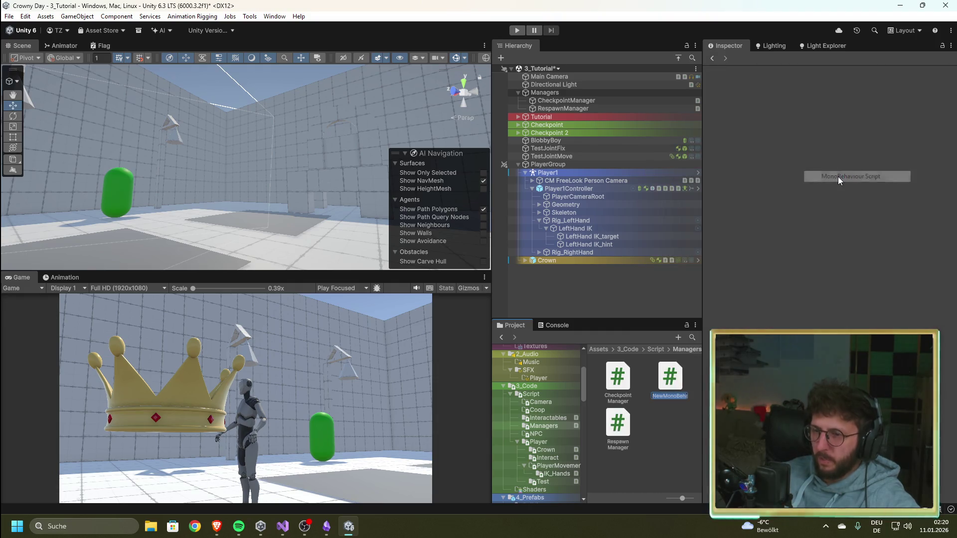
type("rwonManager")
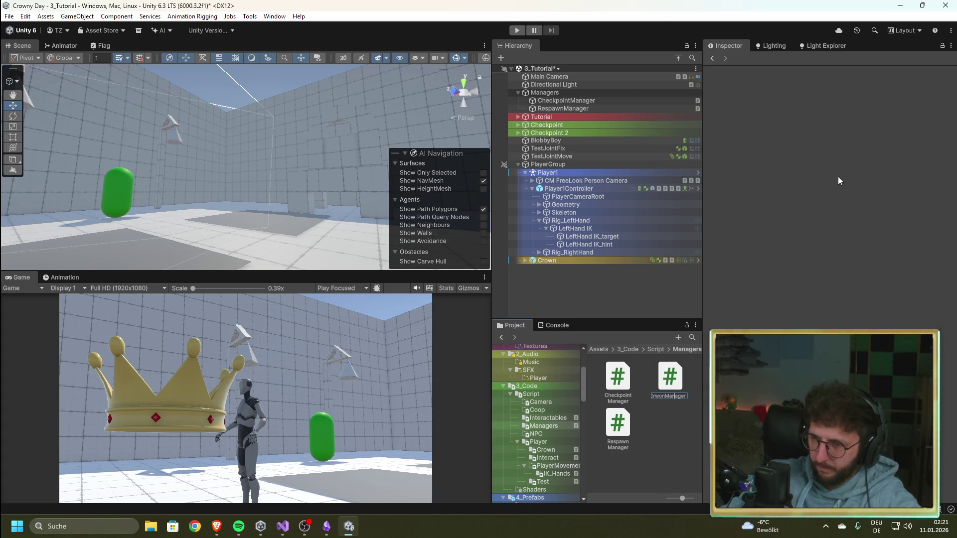
key("Left")
key("Left")
key("Left")
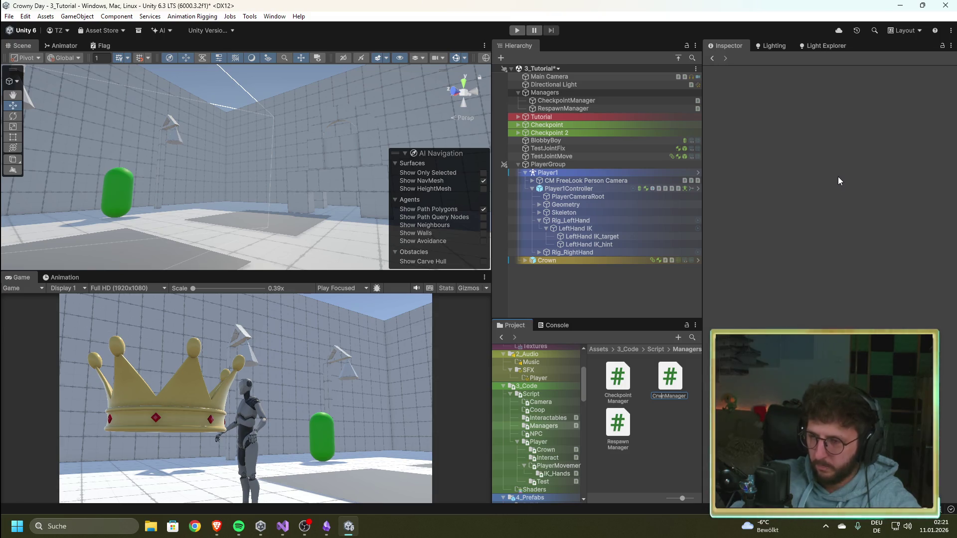
key("BackSpace")
key("BackSpace")
type("ow")
key("Return")
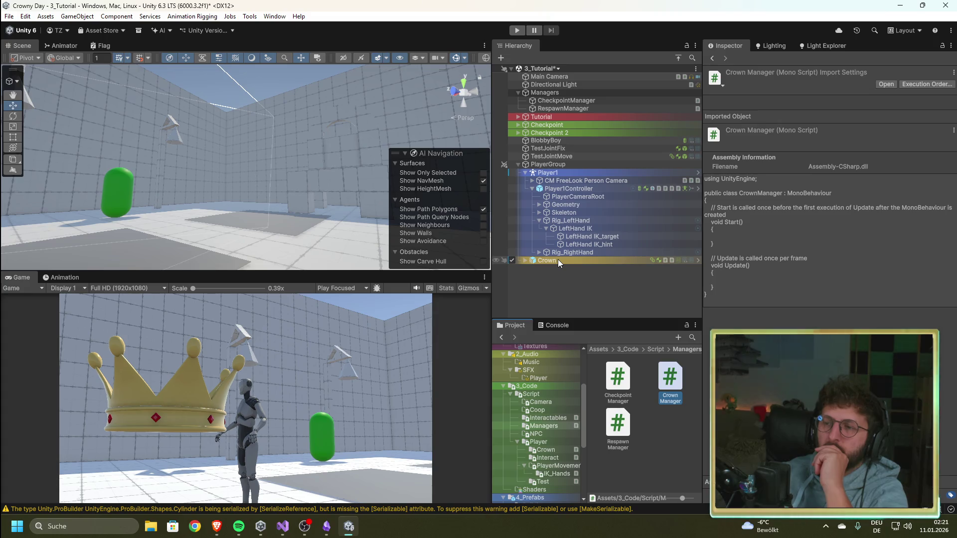
Add an empty CrownManager child under Managers, attach the CrownManager script, and open it for editing
left_click(563, 108)
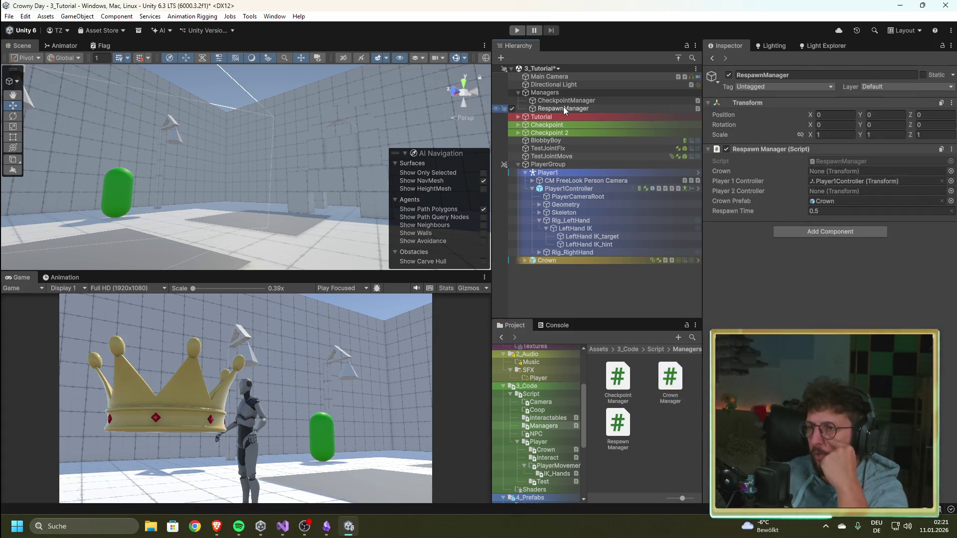
left_click(560, 260)
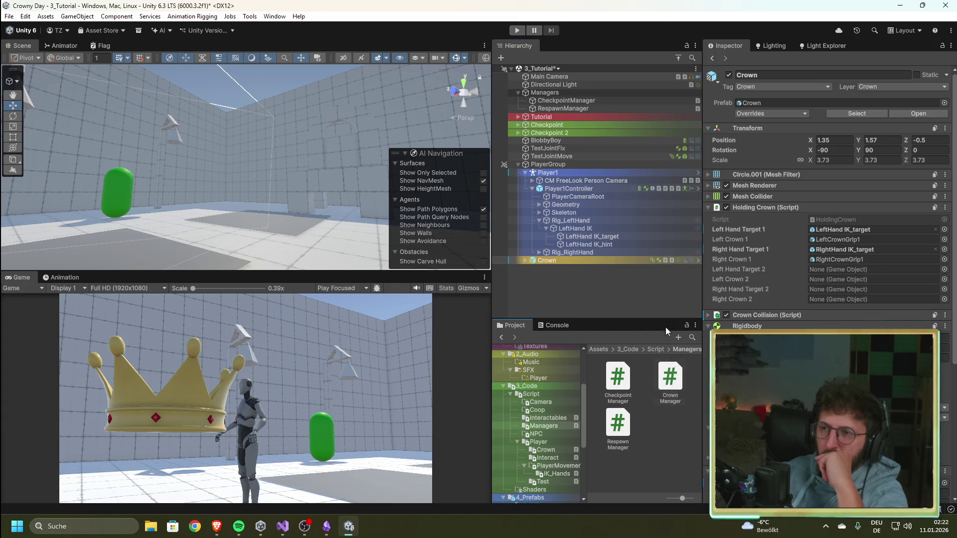
left_click(561, 91)
right_click(562, 93)
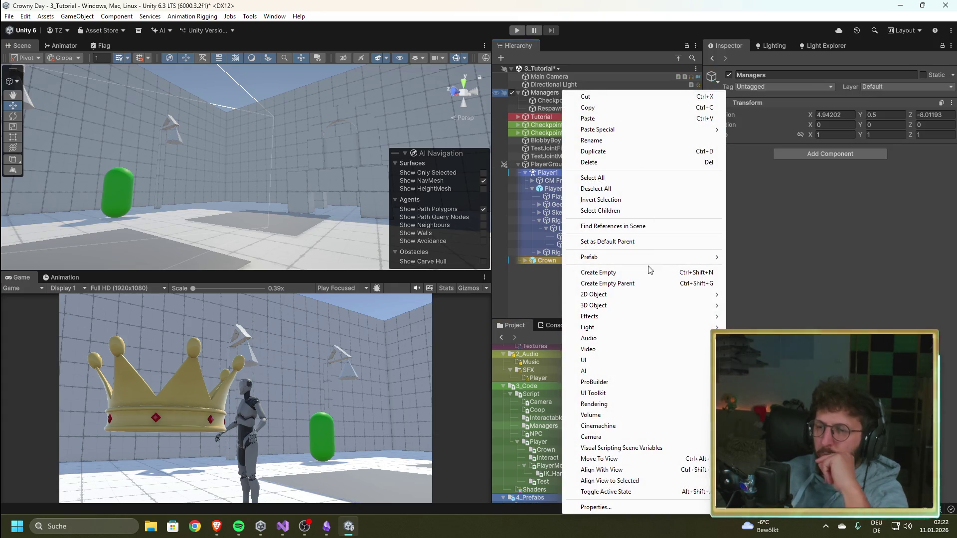
left_click(648, 270)
type("CrownManage")
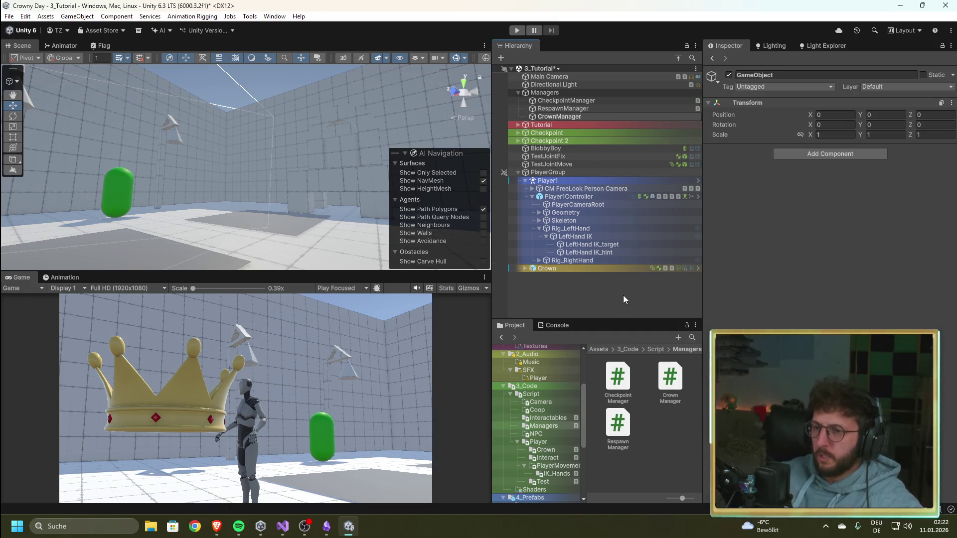
type("r")
key("Return")
left_click_drag(663, 391, 558, 115)
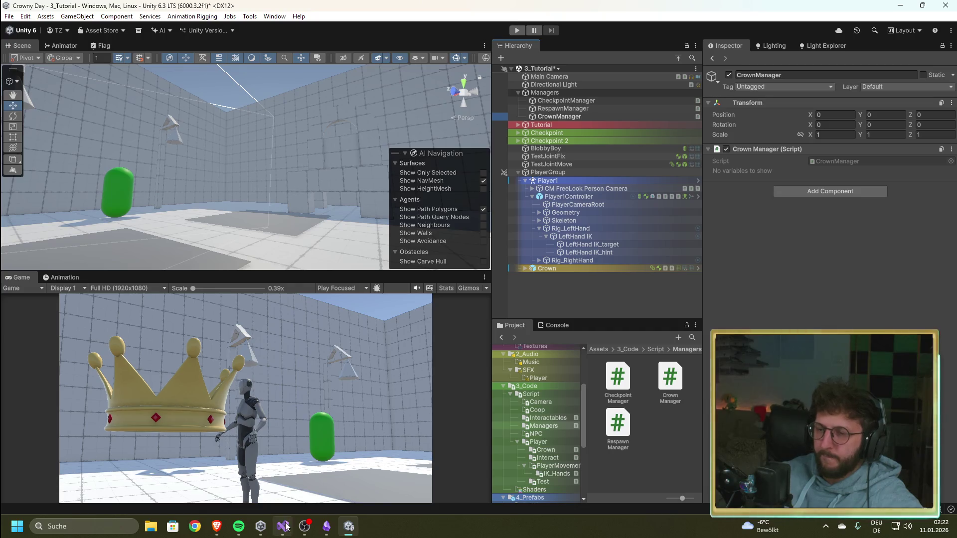
double_click(670, 377)
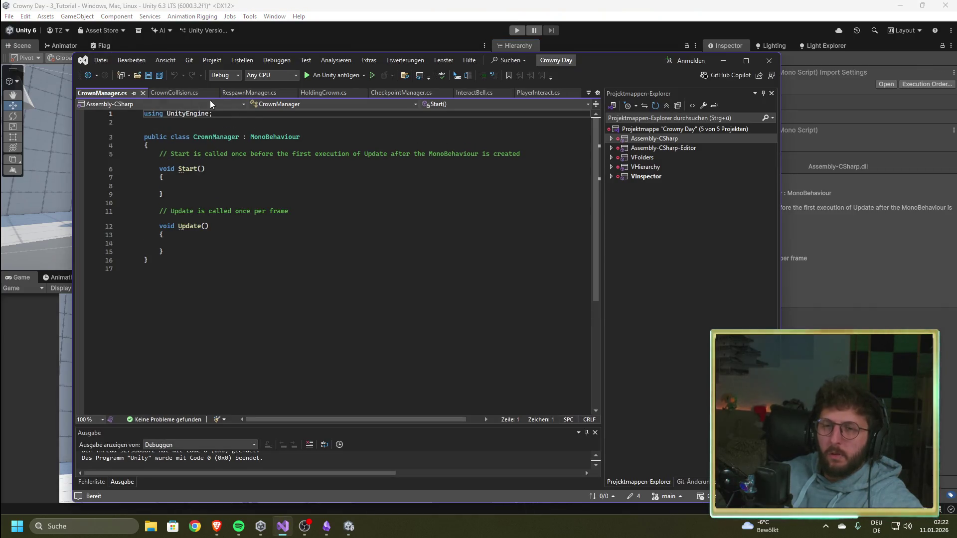
Paste HoldingCrown's eight hand-target fields and Update code over CrownManager.cs's template, save, and return to Unity
left_click(170, 93)
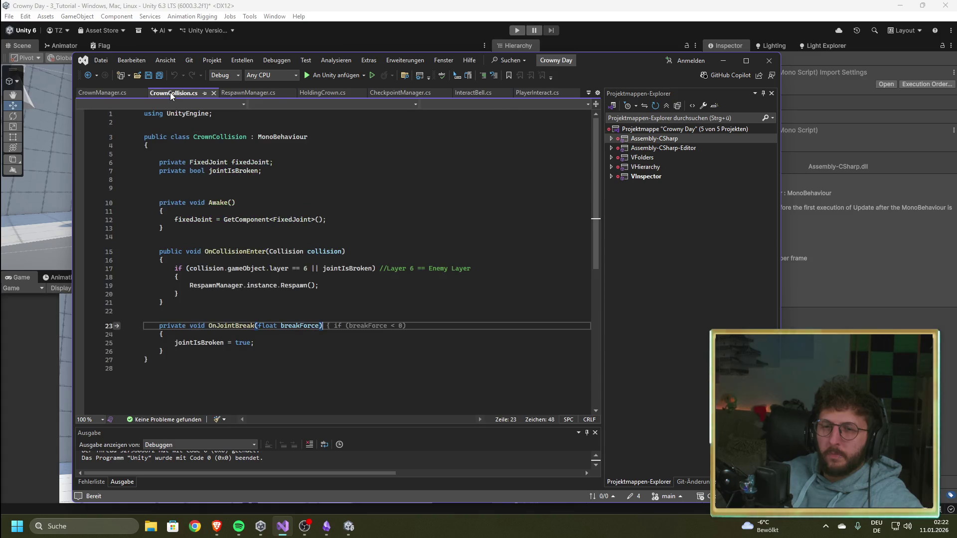
left_click(315, 94)
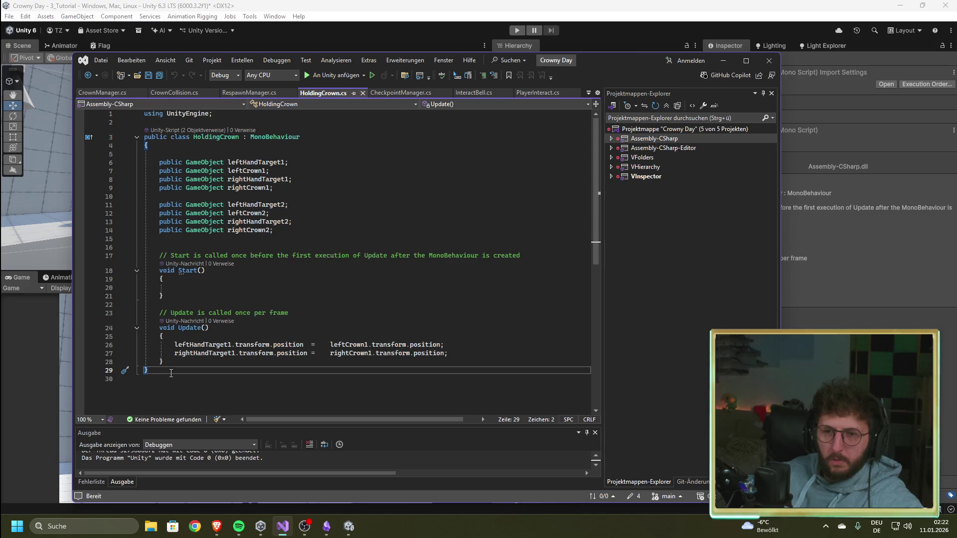
mouse_move(172, 374)
left_mouse_down()
mouse_move(145, 170)
mouse_move(160, 356)
mouse_move(136, 165)
left_mouse_up()
key("ctrl+c")
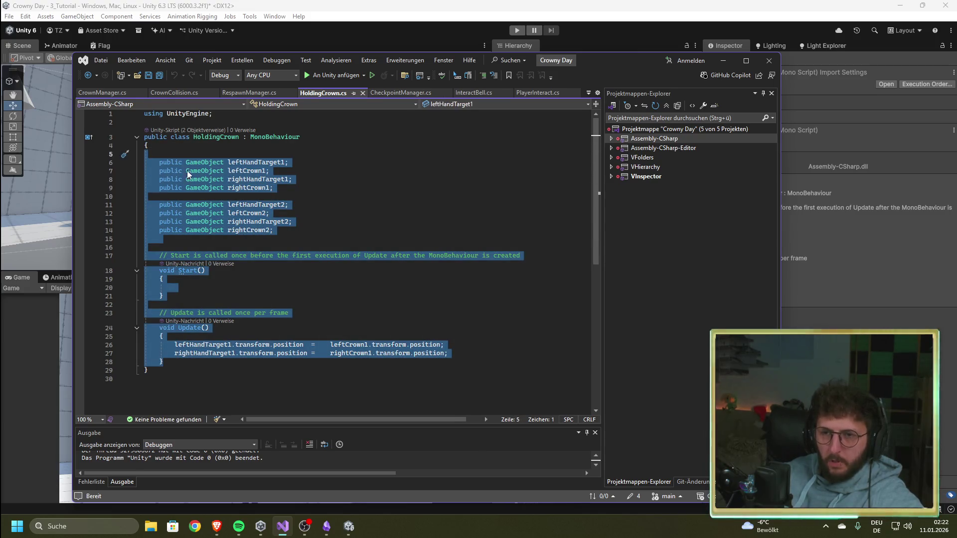
left_click(106, 92)
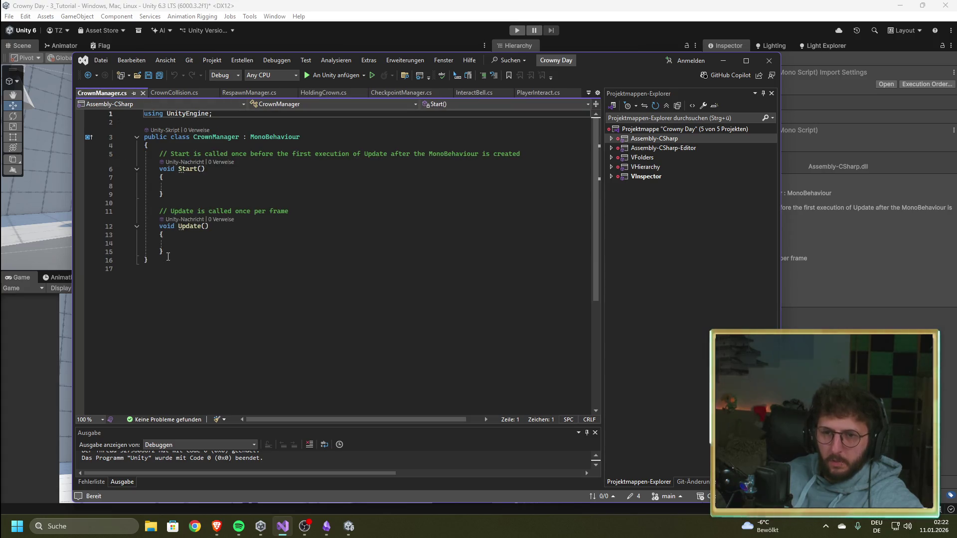
left_click_drag(165, 251, 146, 154)
key("ctrl+v")
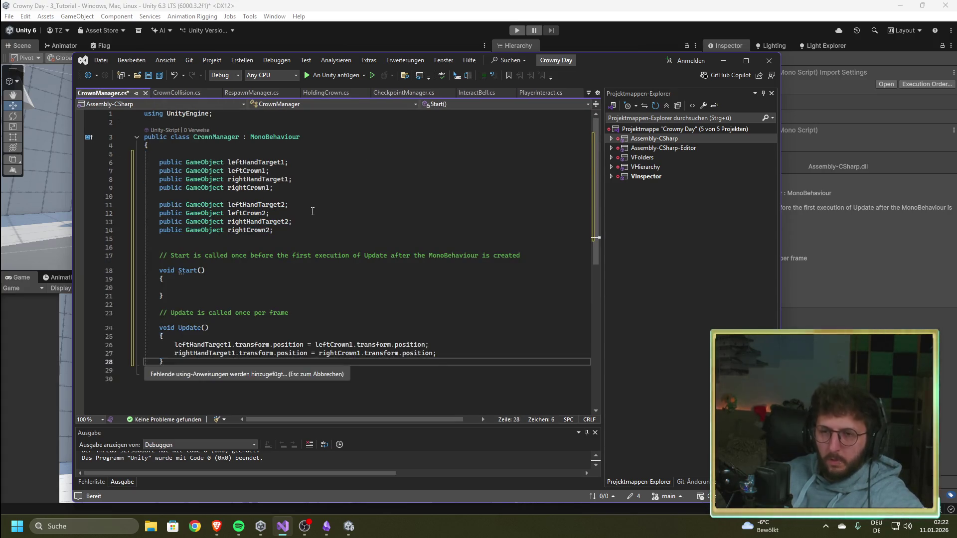
left_click(314, 213)
key("ctrl+s")
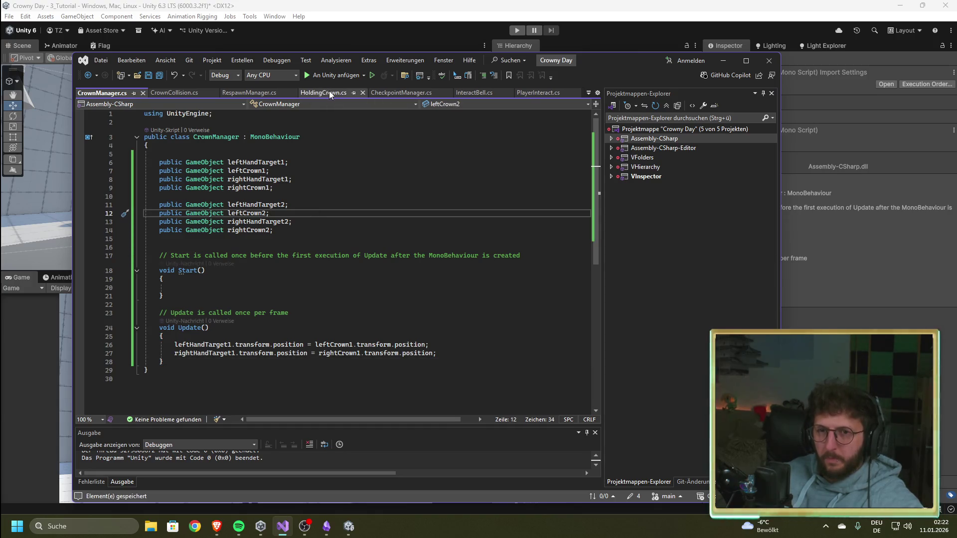
key("alt+Tab")
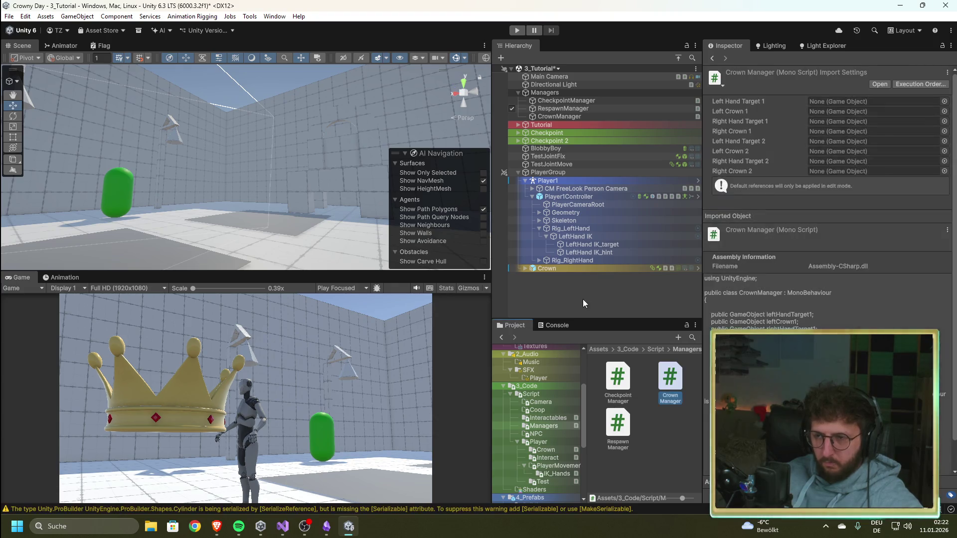
Assign LeftHand IK_target, LeftCrownGrip1 and RightCrownGrip1 to CrownManager's Left Hand Target 1, Left Crown 1 and Right Crown 1
left_click(579, 267)
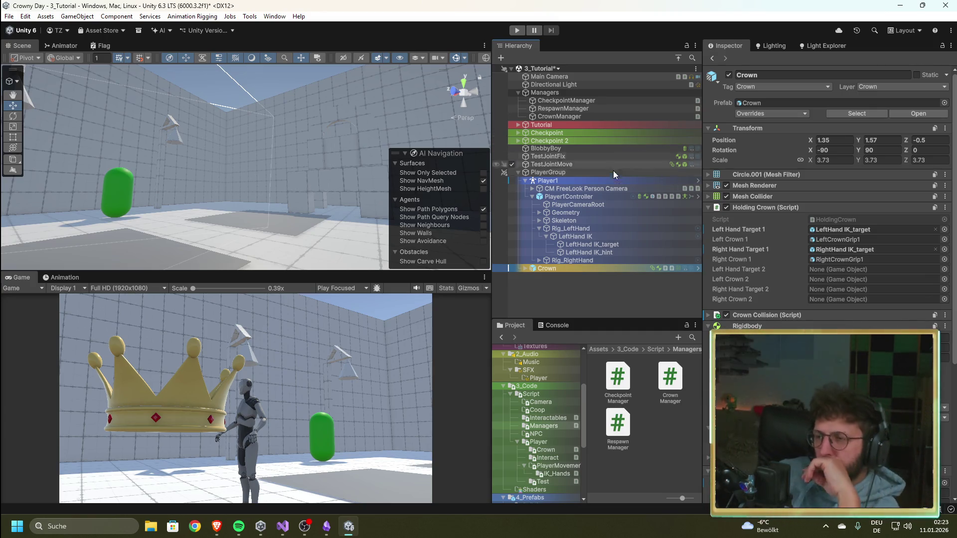
left_click(575, 117)
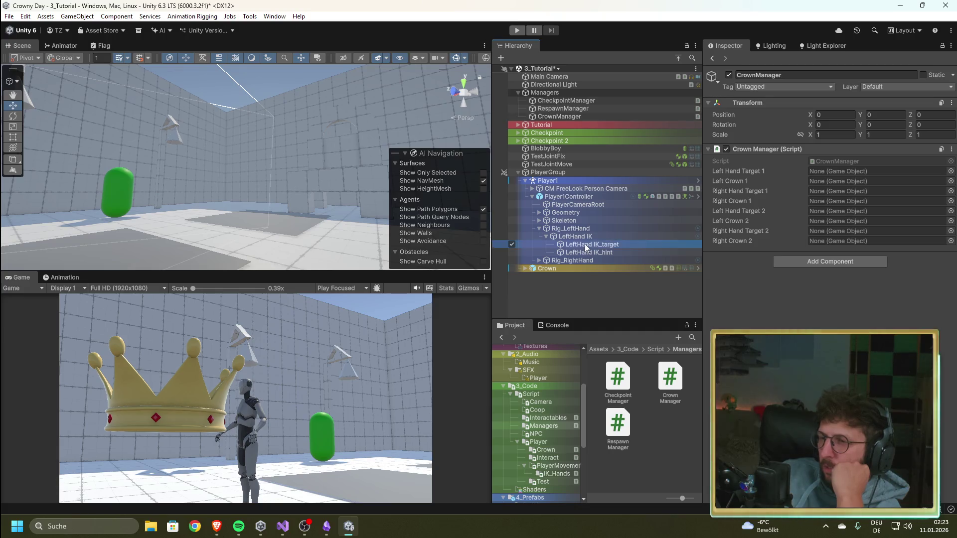
mouse_move(584, 244)
left_mouse_down()
mouse_move(847, 180)
mouse_move(837, 172)
left_mouse_up()
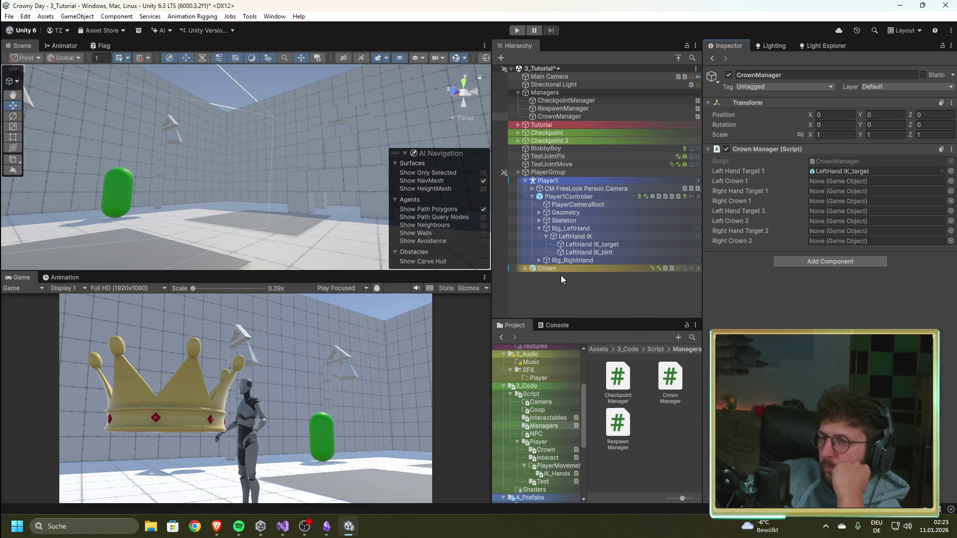
left_click(526, 268)
left_click_drag(629, 265, 831, 183)
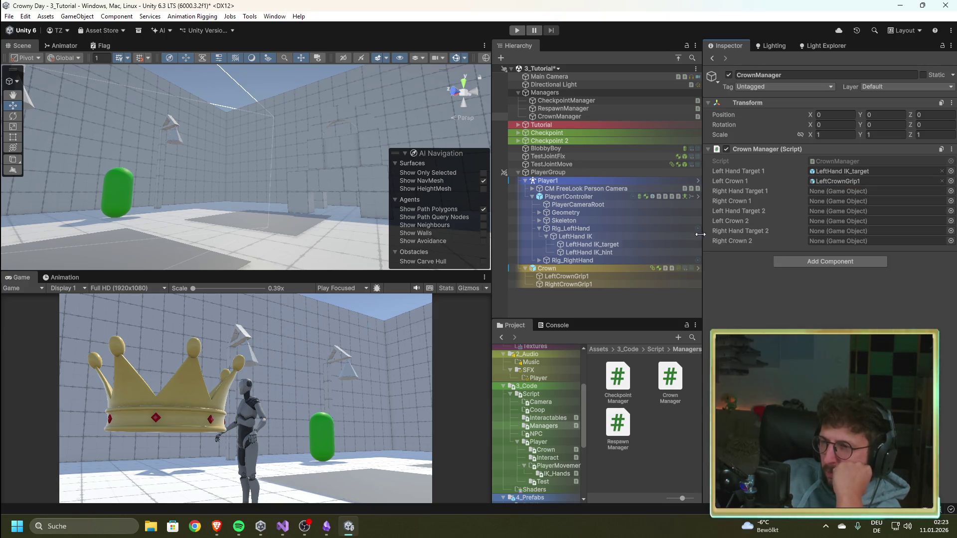
left_click_drag(572, 283, 833, 203)
Assign RightHand IK_target as Right Hand Target 1, then review the Crown's Holding Crown component
left_click(540, 260)
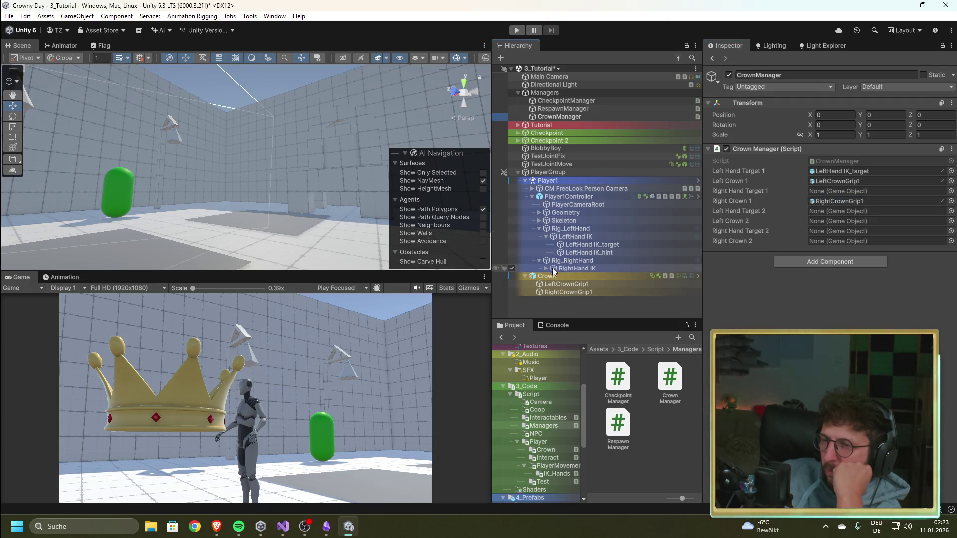
left_click(547, 269)
mouse_move(560, 276)
left_mouse_down()
mouse_move(632, 263)
mouse_move(834, 193)
left_mouse_up()
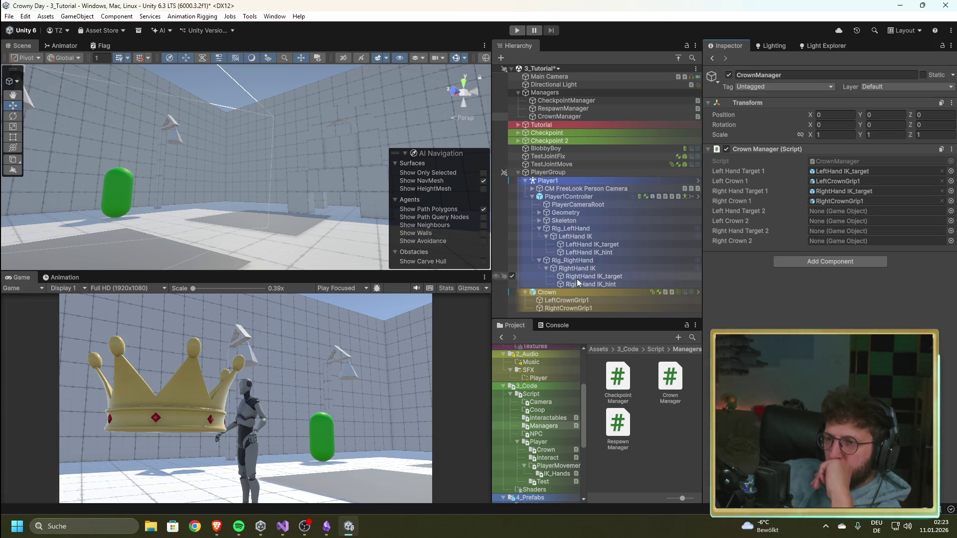
left_click(543, 293)
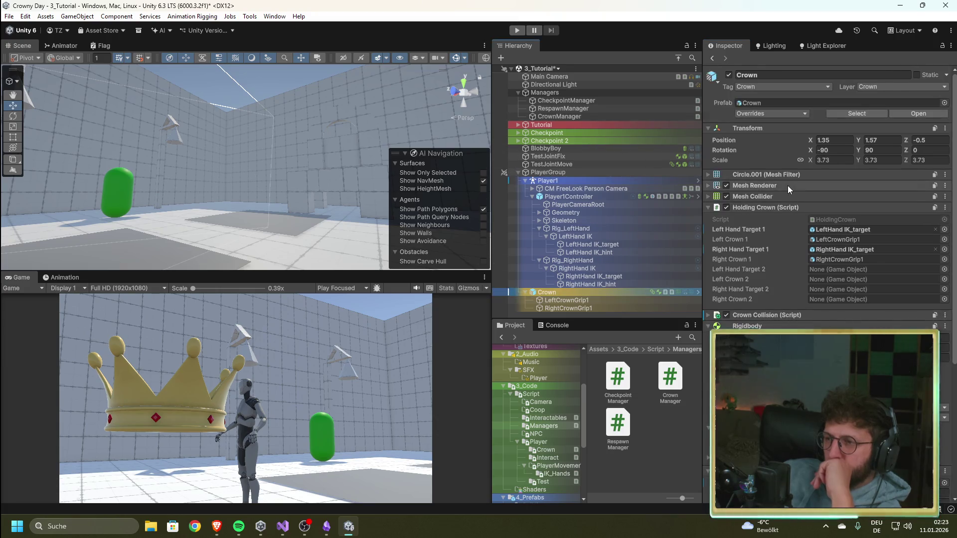
left_click(708, 208)
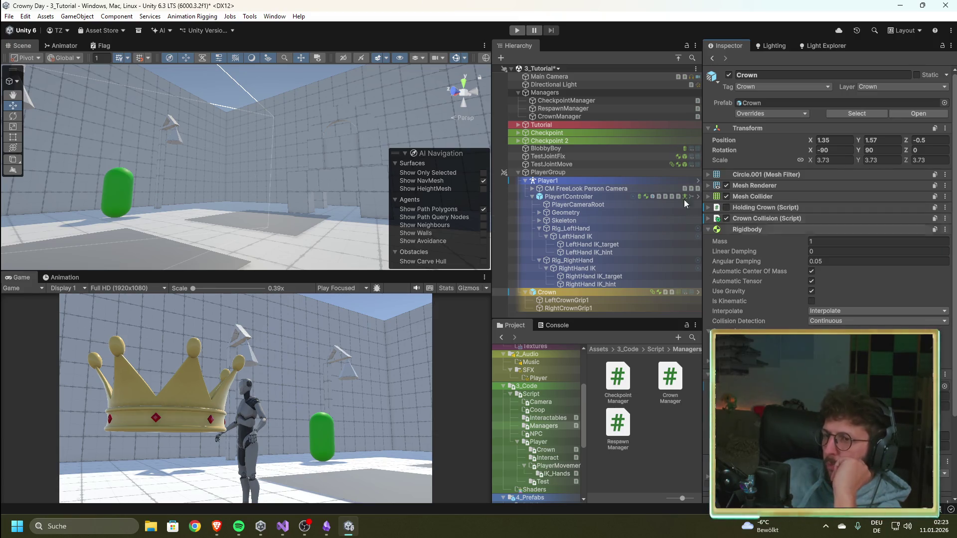
left_click(283, 527)
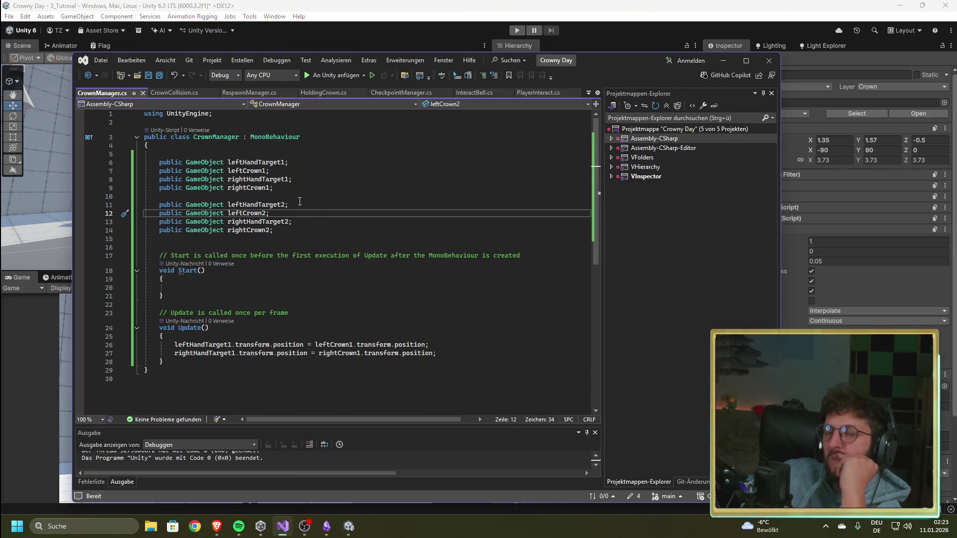
Add a new line below CrownManager's crown fields and glance at the CrownCollision script
left_click(283, 228)
key("Return")
key("Return")
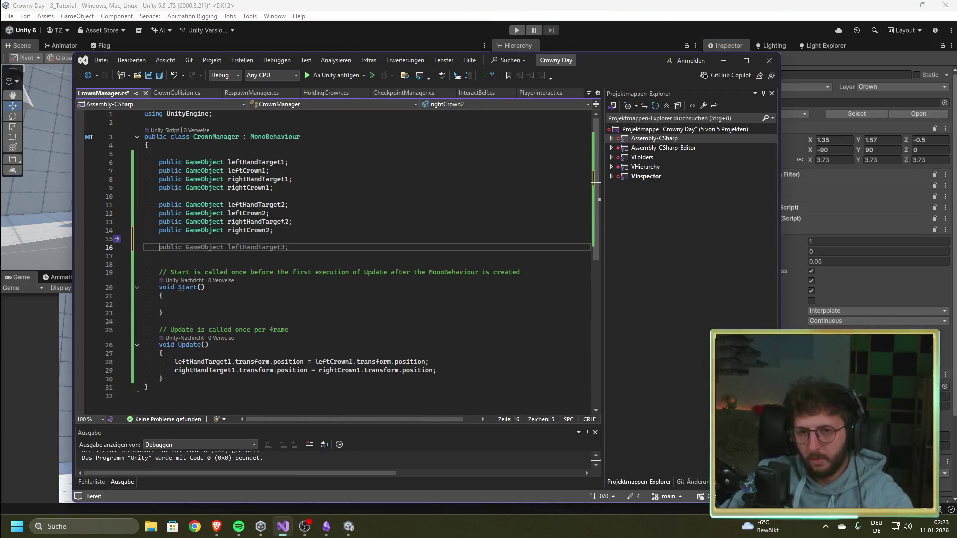
left_click(180, 93)
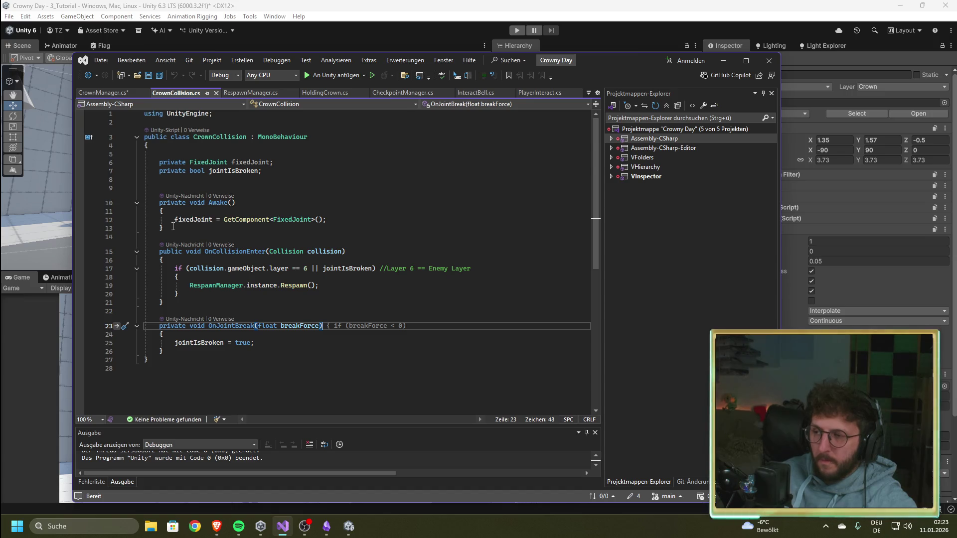
key("ctrl+Tab")
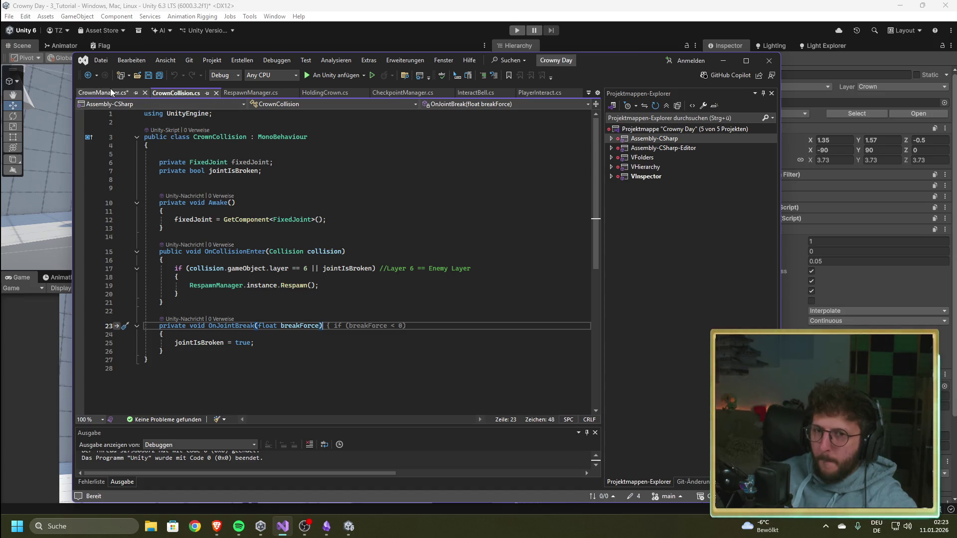
Insert 'public static CrownManager instance;' as the first line of the CrownManager class
left_click(197, 153)
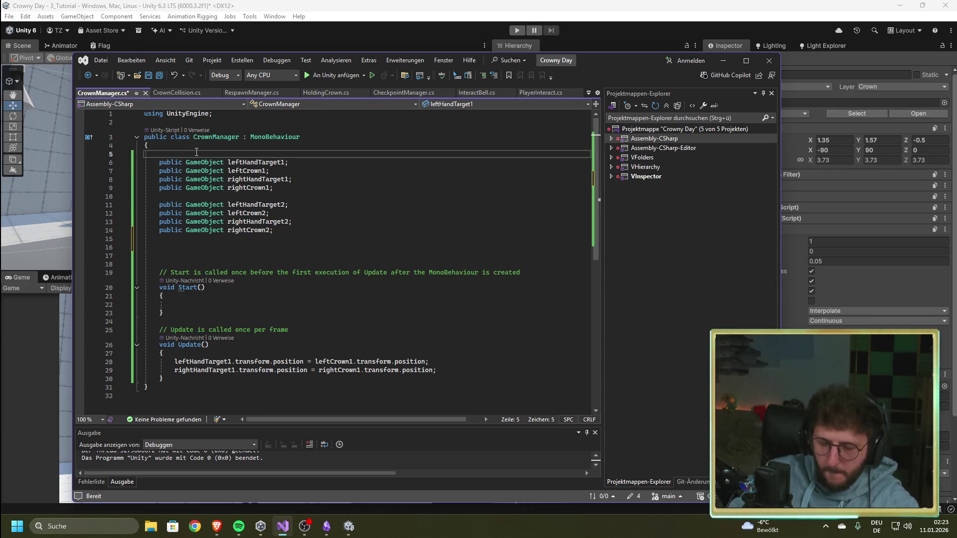
key("Return")
type("public")
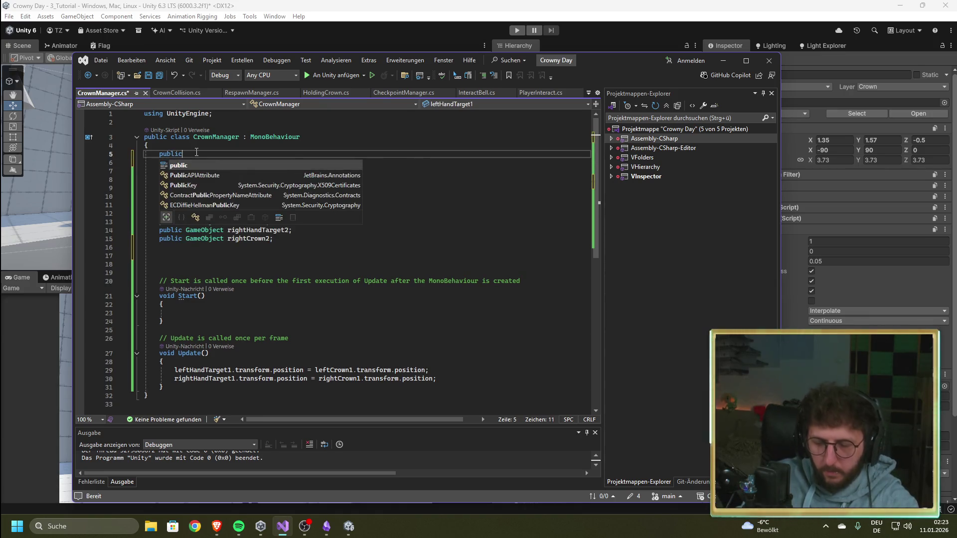
type(" stat")
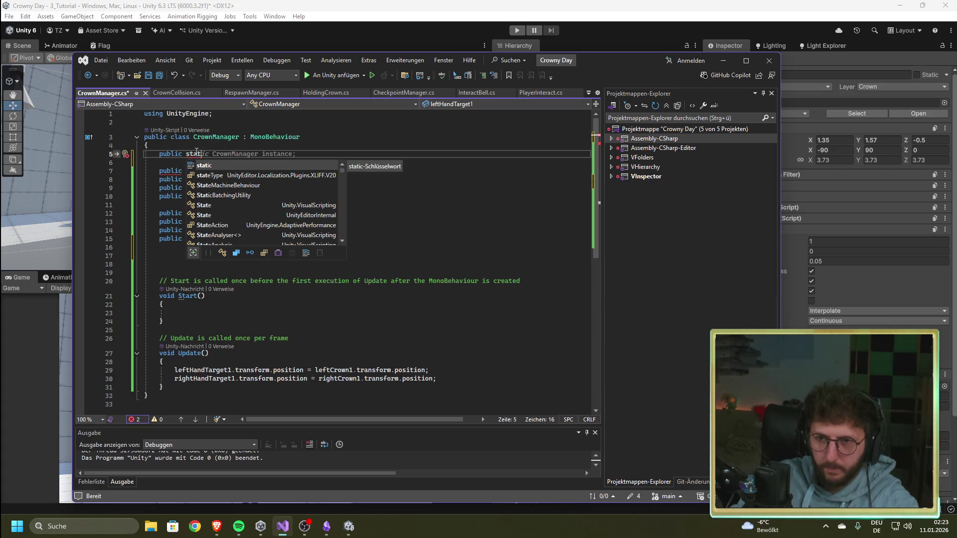
key("Tab")
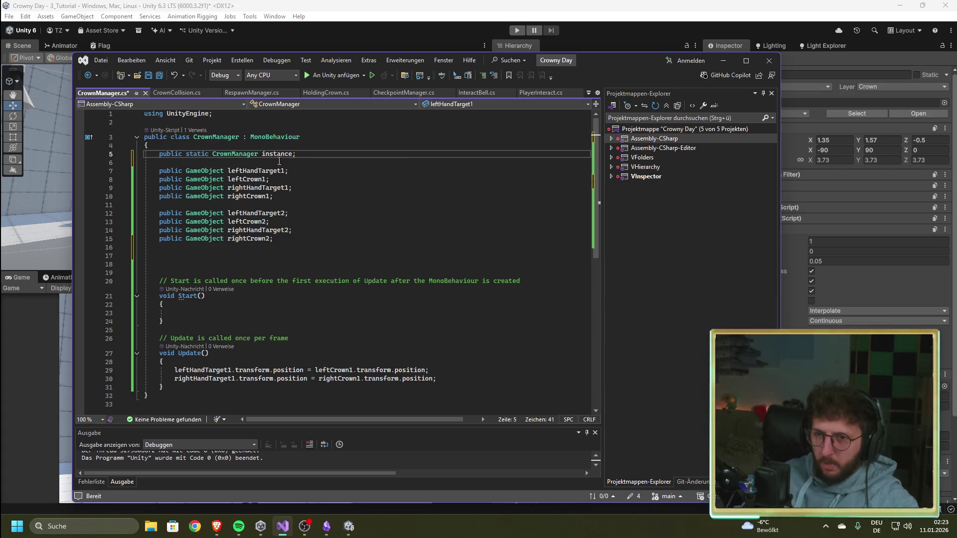
key("Return")
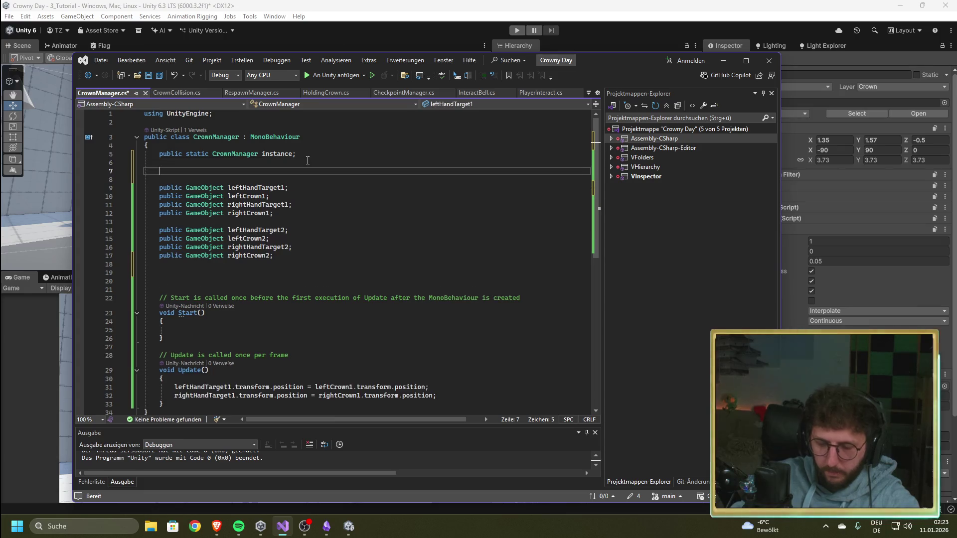
key("alt+Tab")
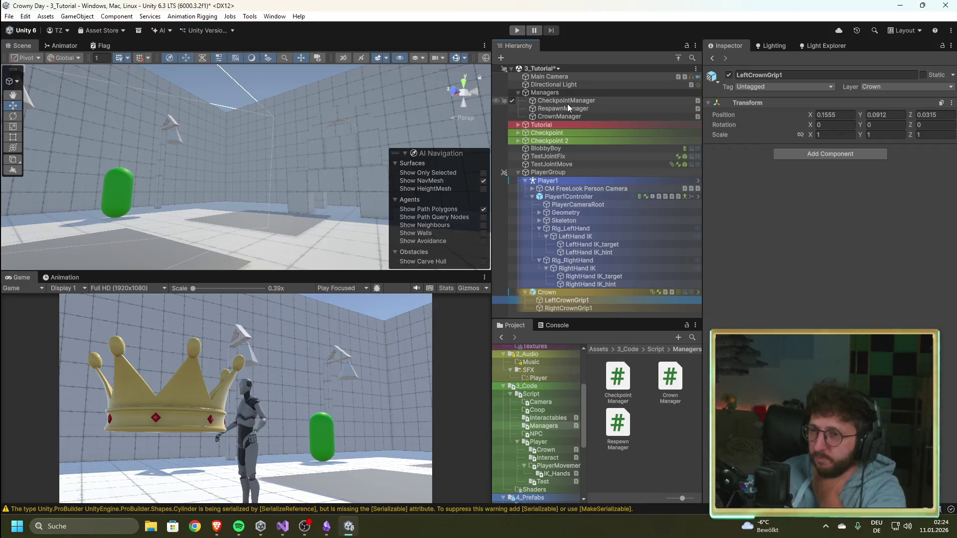
Check CrownManager's reference fields and the Crown's components, then return to CrownManager.cs
left_click(564, 116)
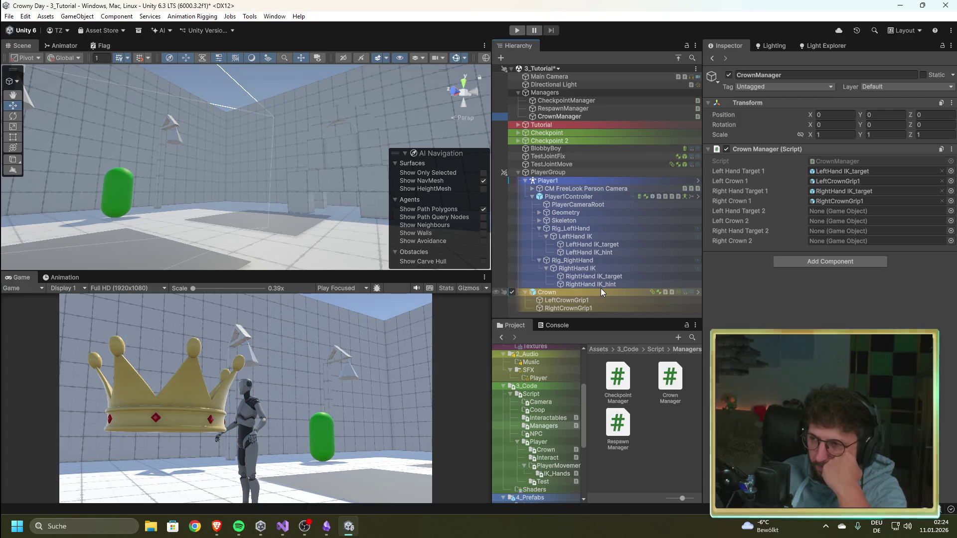
left_click(564, 292)
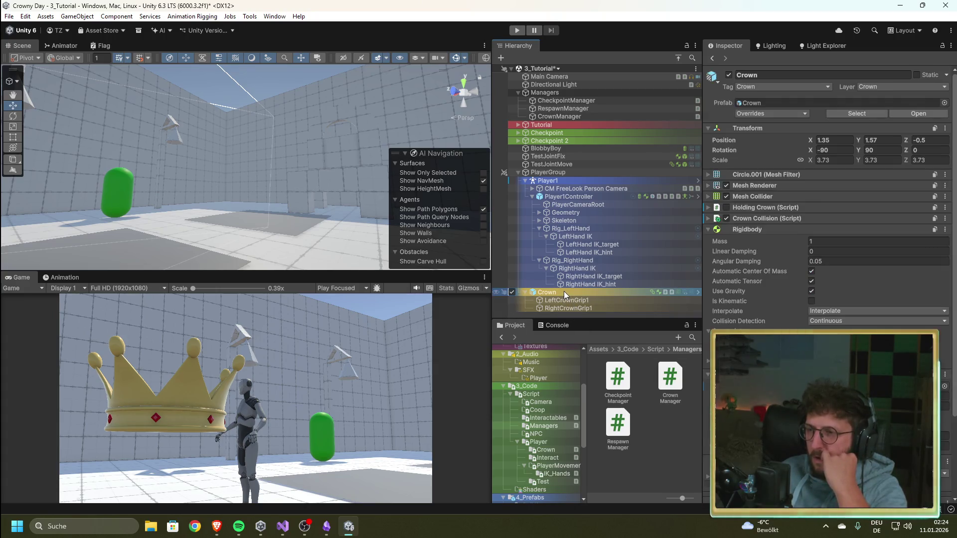
left_click(551, 117)
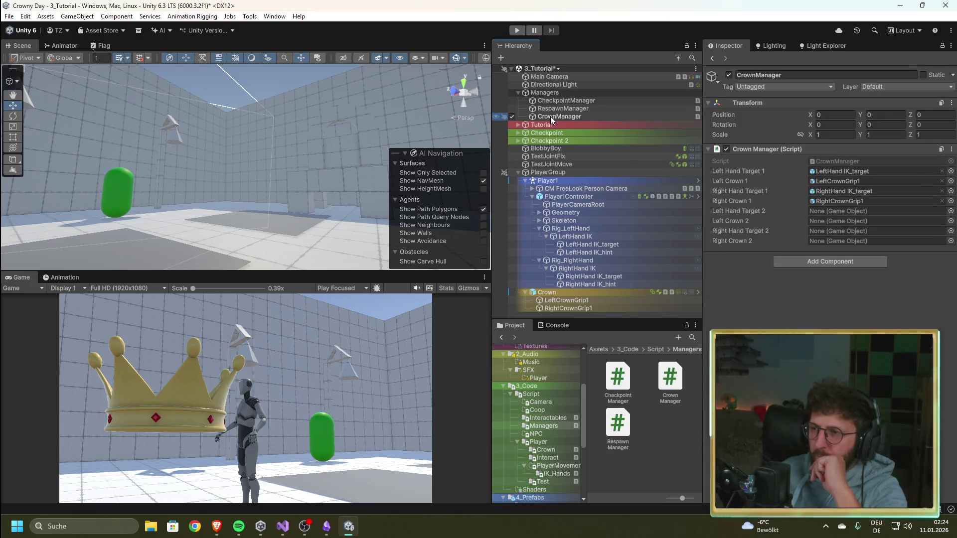
left_click(282, 527)
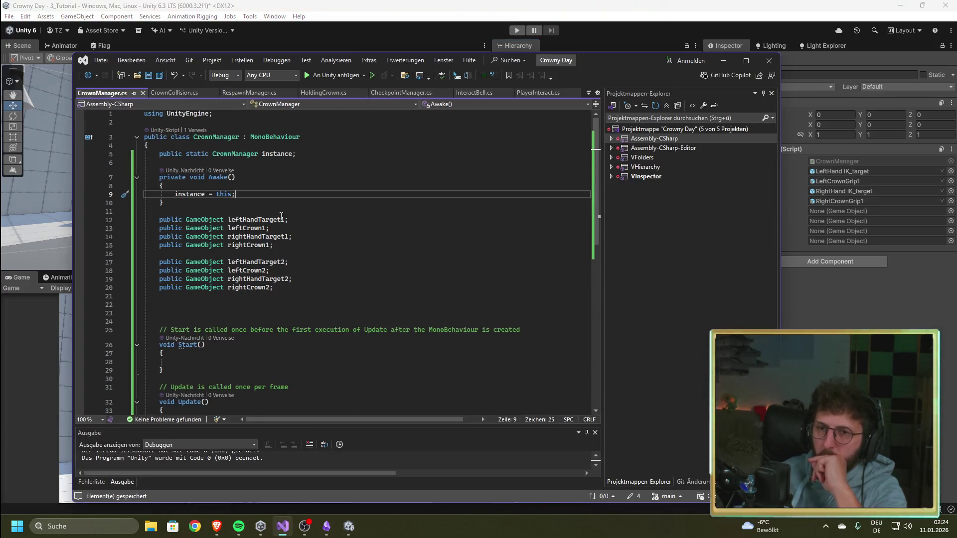
Copy CrownCollision's FixedJoint lookup line into CrownManager, then cut it back out
left_click(167, 93)
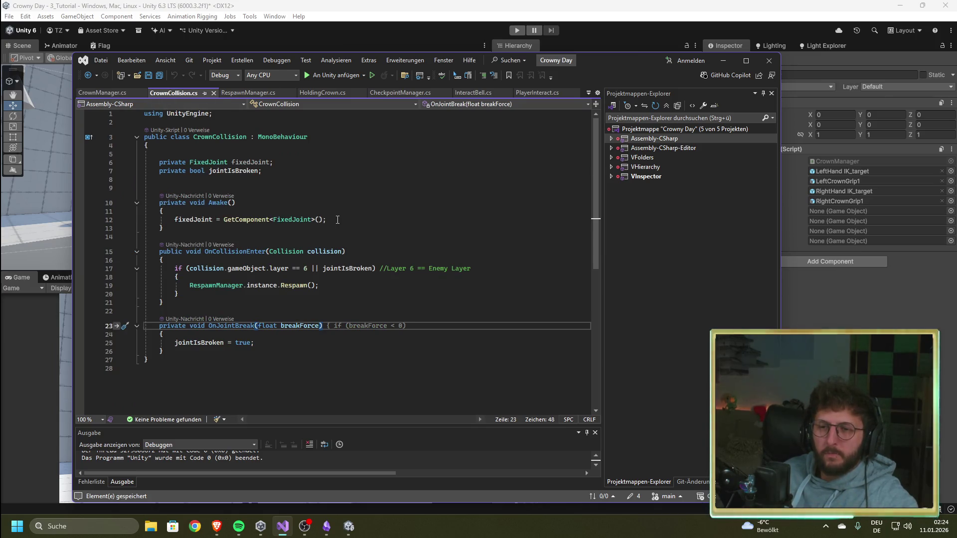
left_click_drag(338, 220, 174, 220)
key("ctrl+c")
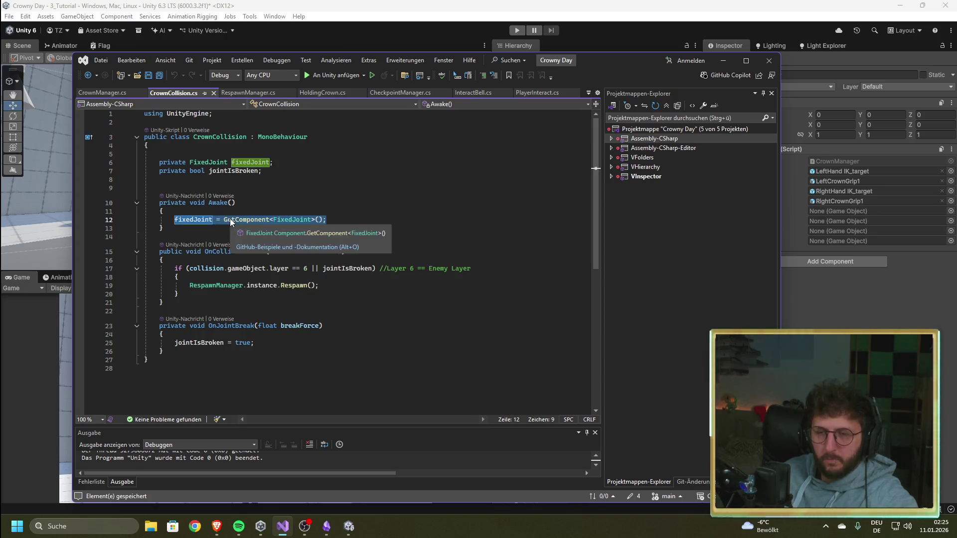
left_click(103, 93)
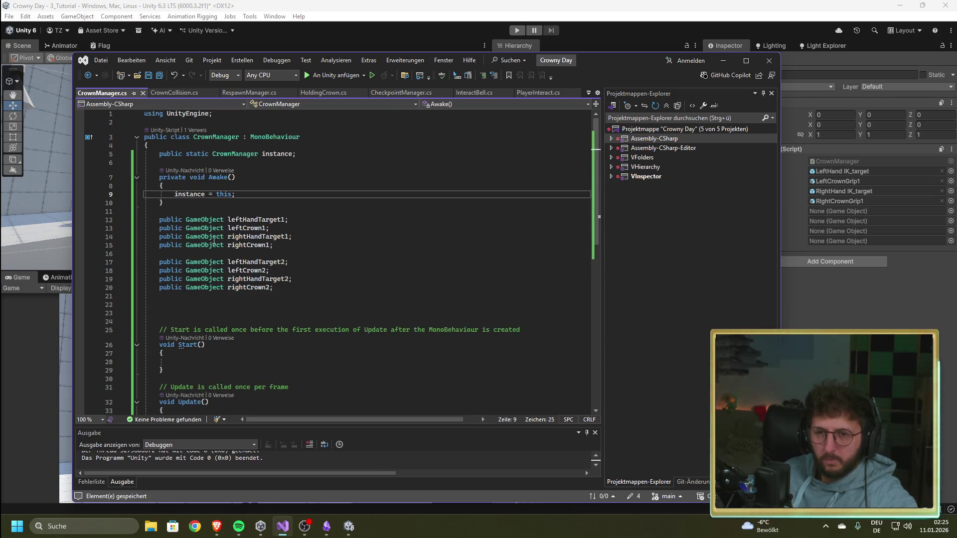
left_click(303, 291)
key("Return")
key("Return")
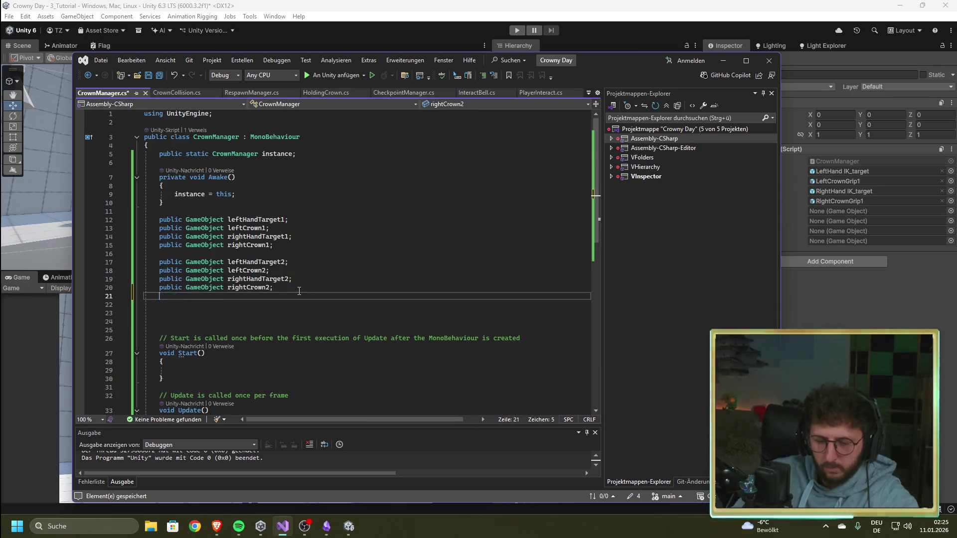
key("ctrl+v")
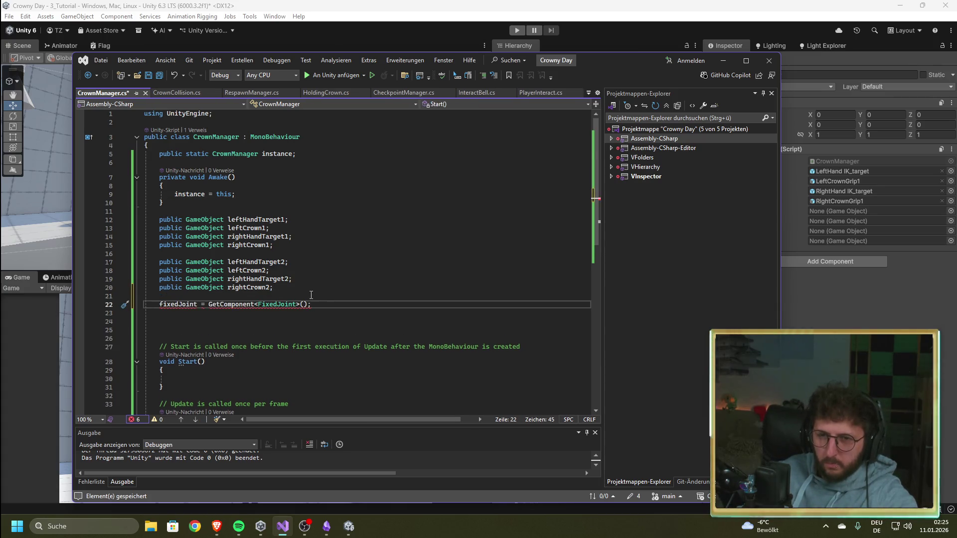
left_click_drag(324, 303, 160, 309)
key("ctrl+x")
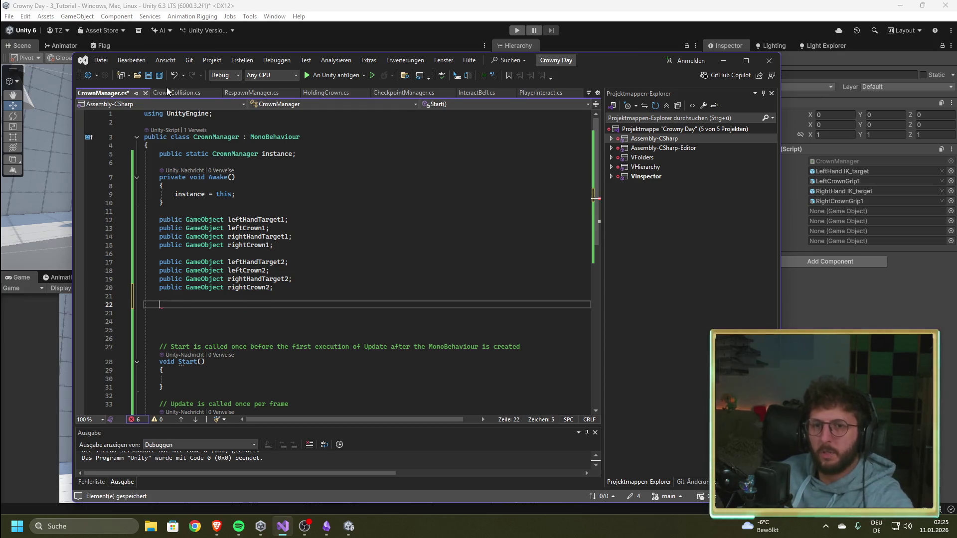
Paste CrownCollision's FixedJoint field declaration into CrownManager and change private to public
left_click(167, 92)
left_click_drag(273, 163, 161, 163)
left_click(105, 92)
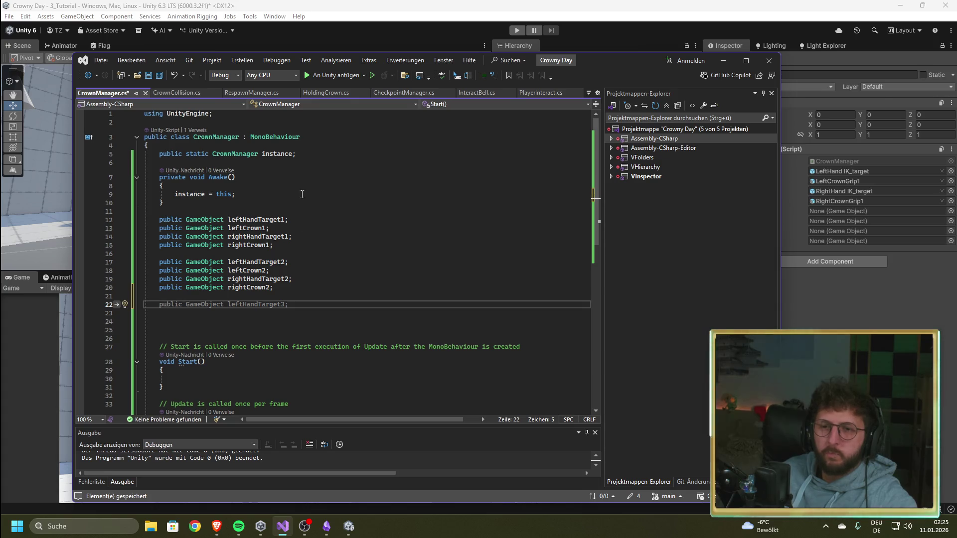
key("ctrl+v")
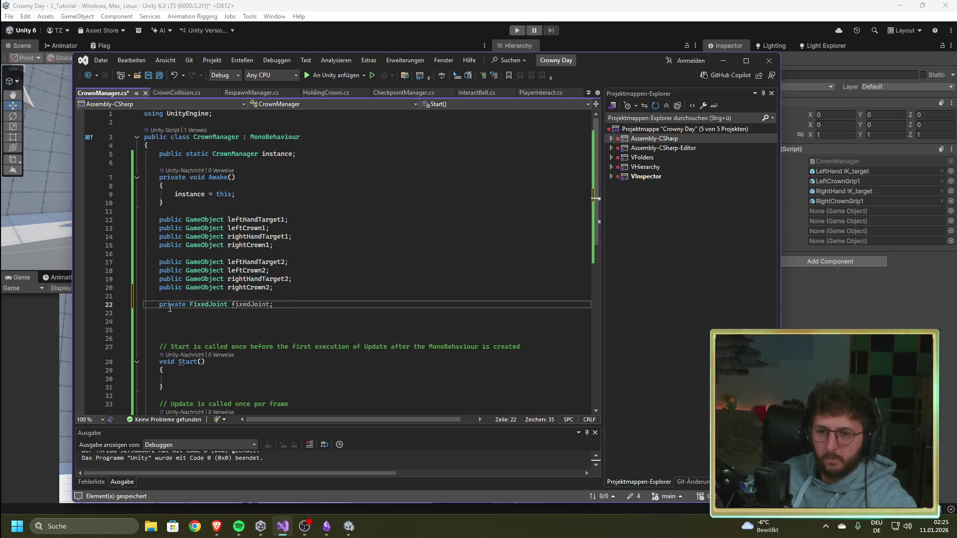
left_click_drag(186, 305, 167, 305)
key("BackSpace")
key("BackSpace")
key("BackSpace")
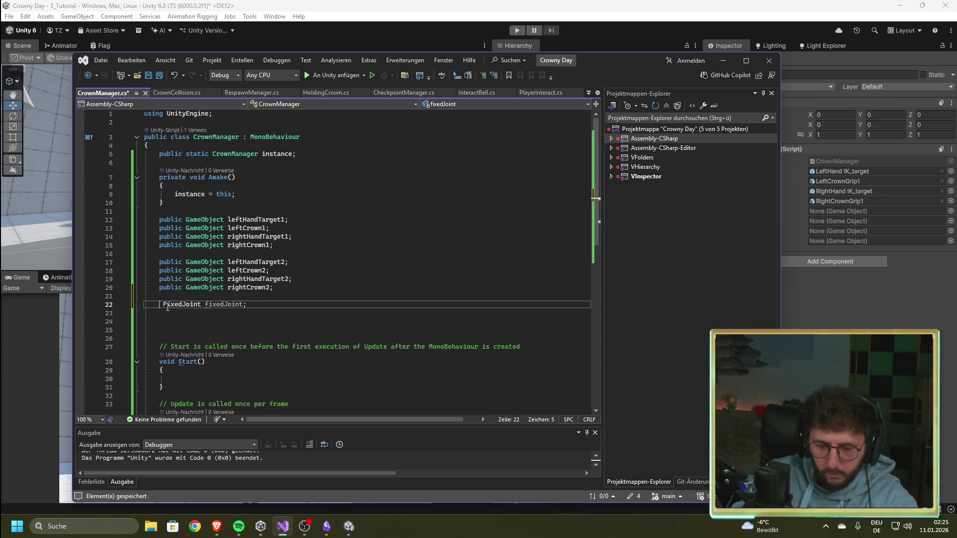
type("ublic FixedJoint")
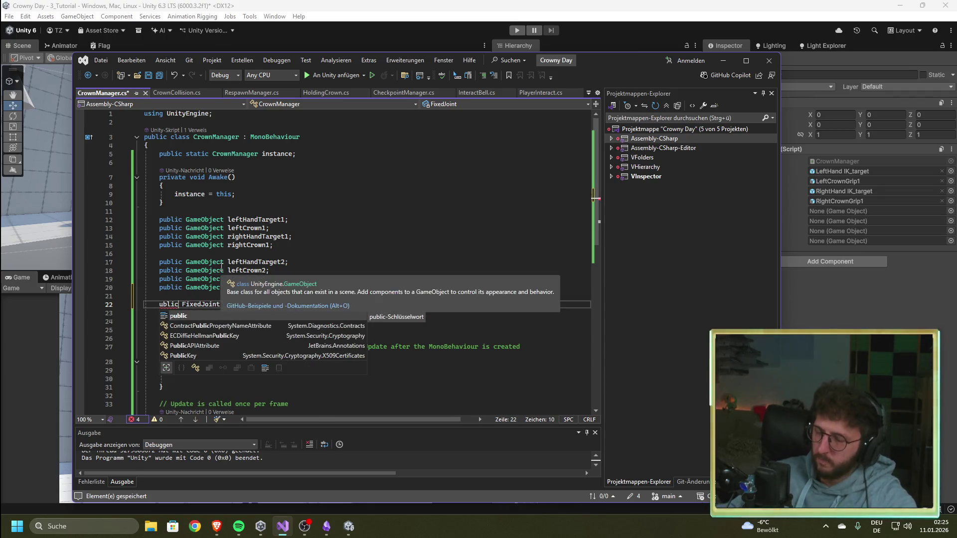
key("Home")
type("p")
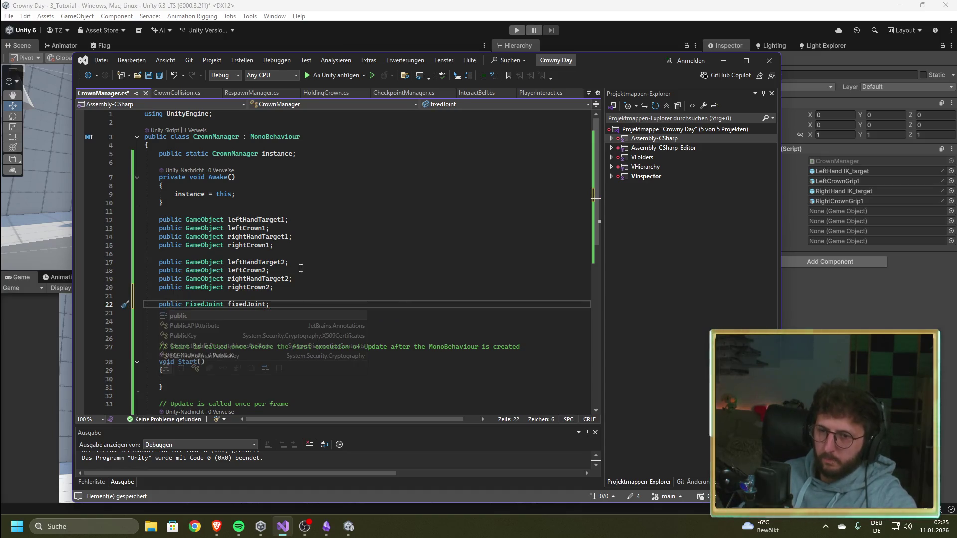
Rename the field to fixedJointPlayerToCrown and save CrownManager.cs
left_click(265, 304)
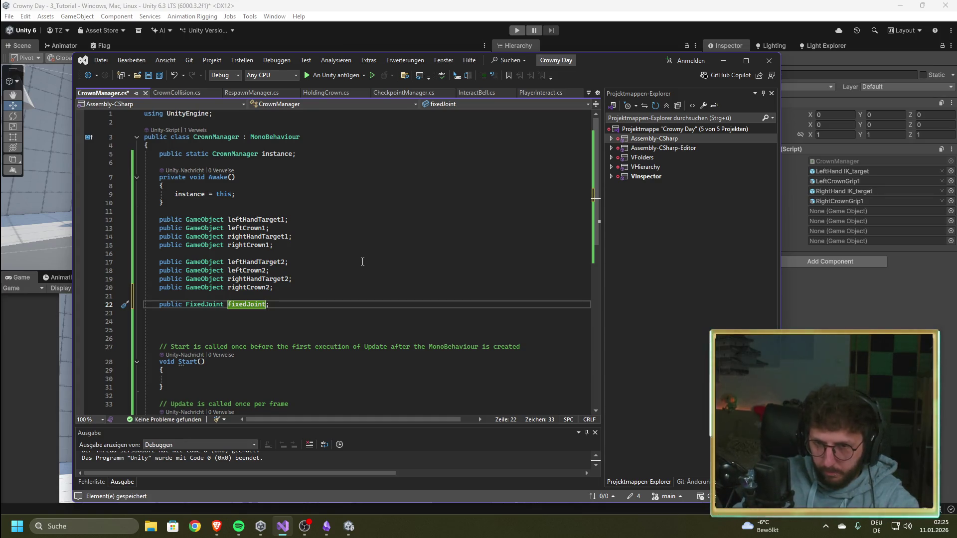
type("PlayerCrown")
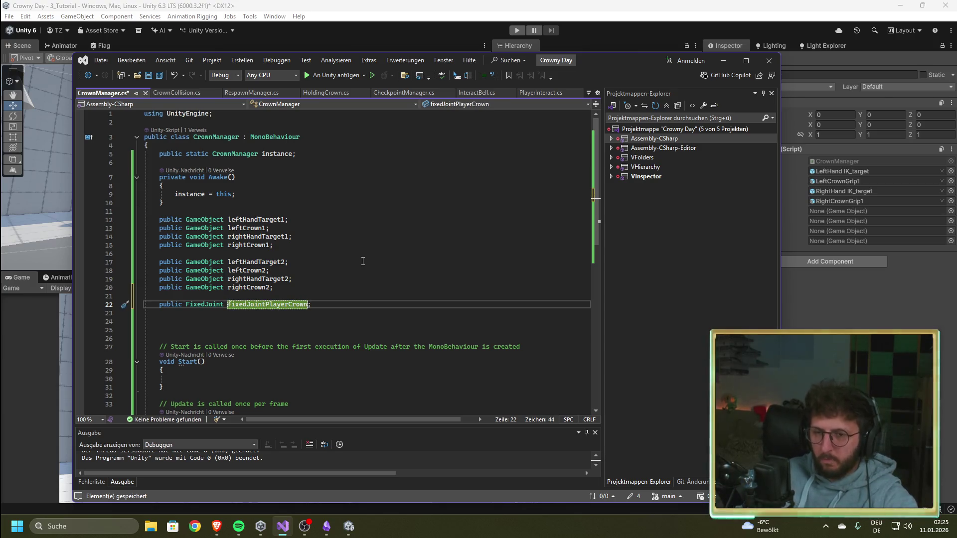
left_click(289, 304)
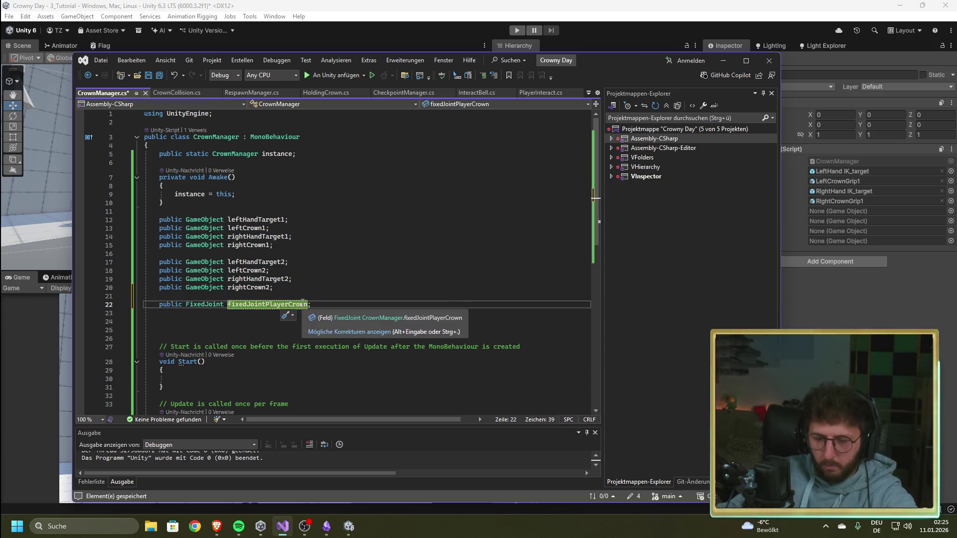
type("To")
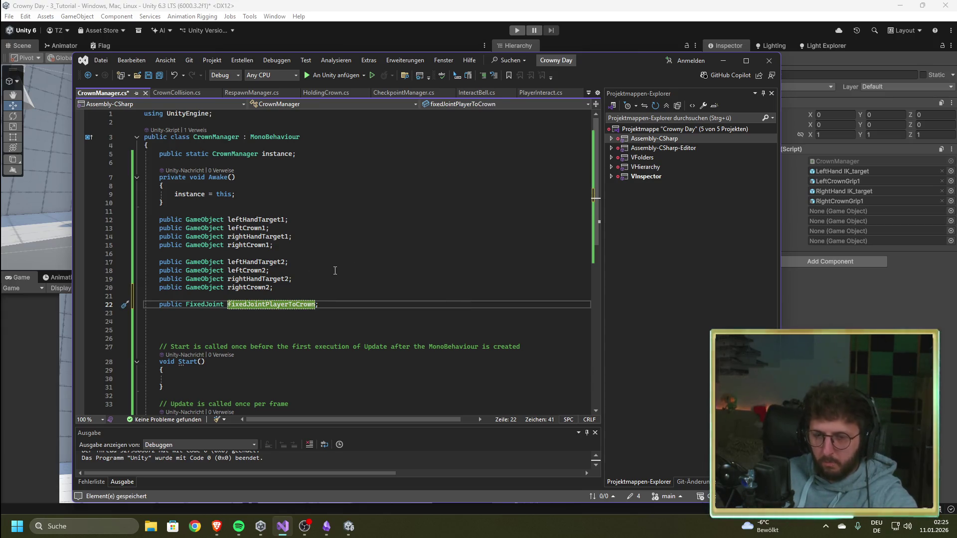
key("ctrl+s")
left_click(515, 5)
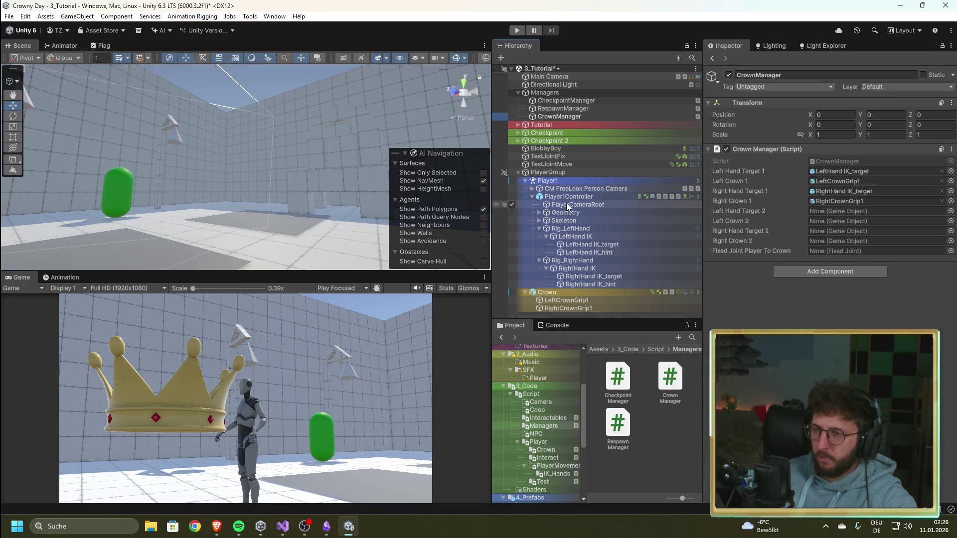
Try assigning Player1Controller to Fixed Joint Player To Crown, which stays unassigned
mouse_move(563, 197)
left_mouse_down()
mouse_move(766, 255)
mouse_move(901, 258)
left_mouse_up()
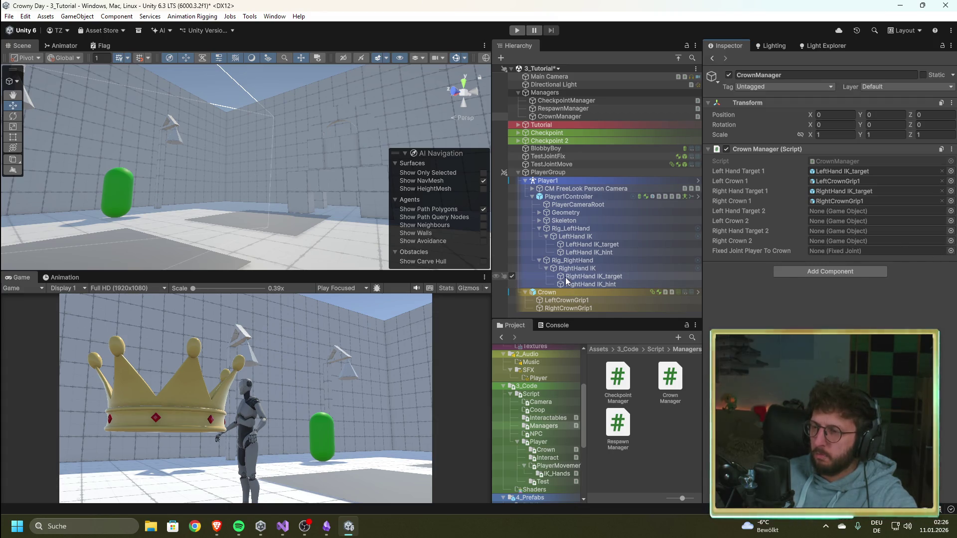
left_click(283, 527)
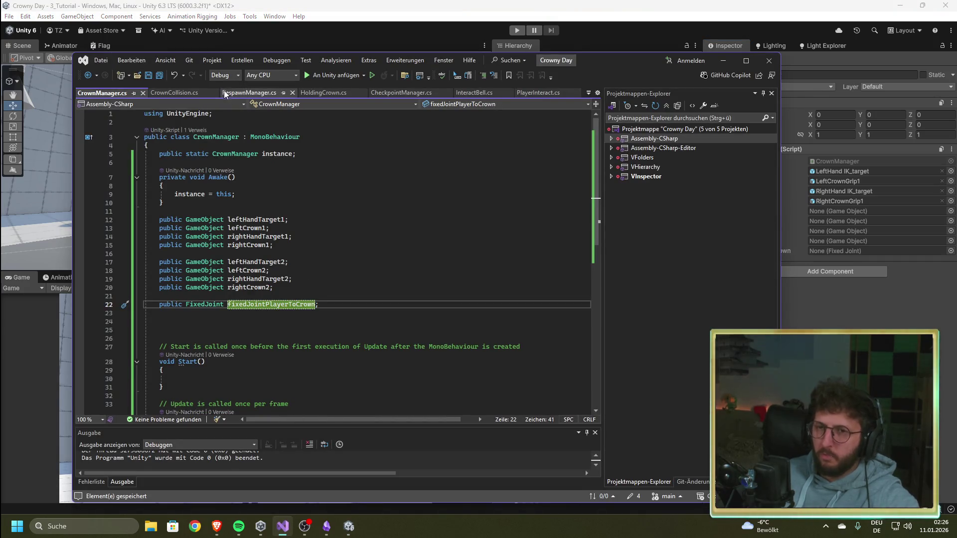
left_click(166, 93)
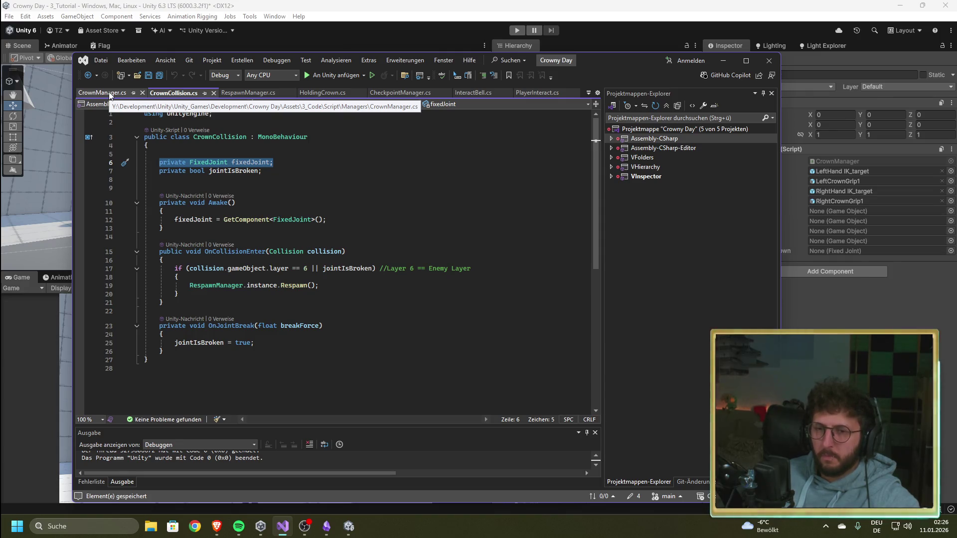
left_click(110, 94)
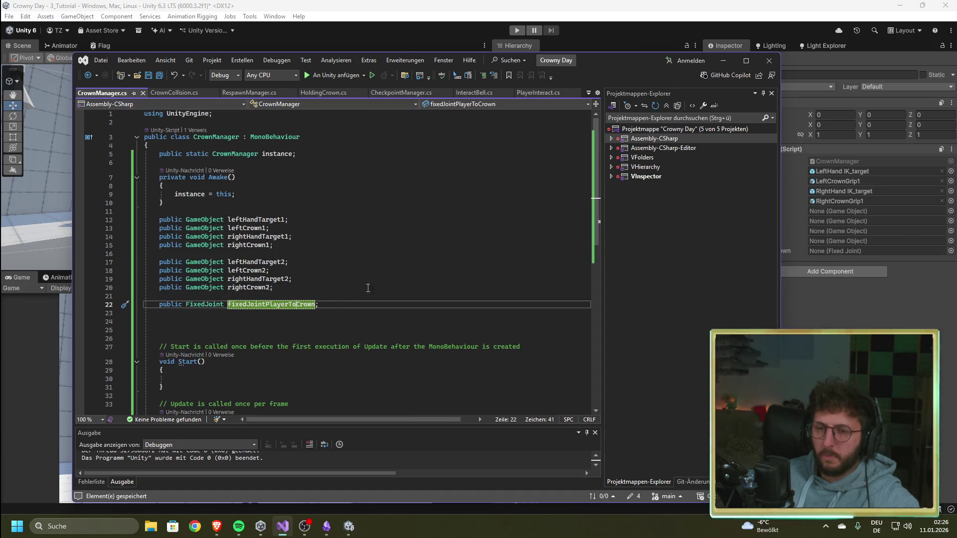
left_click(545, 5)
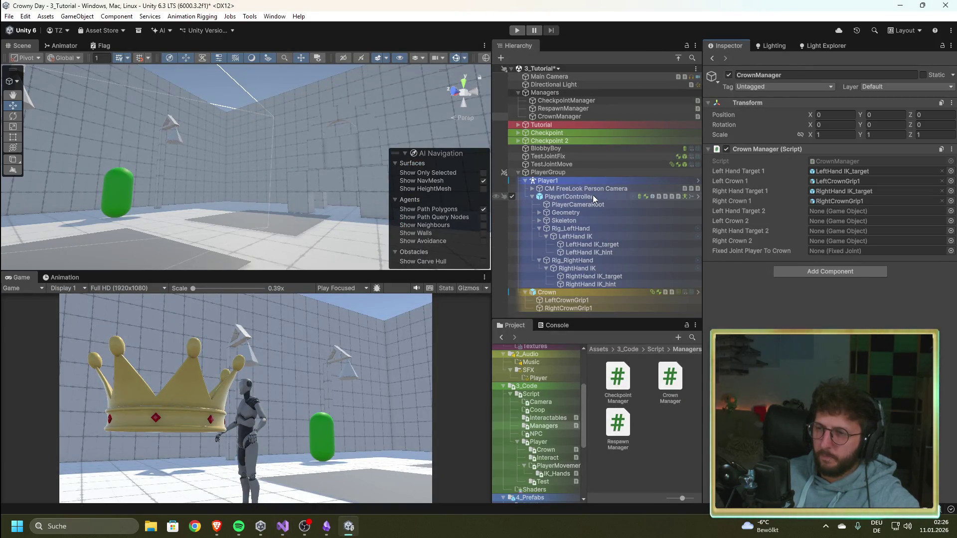
left_click(950, 251)
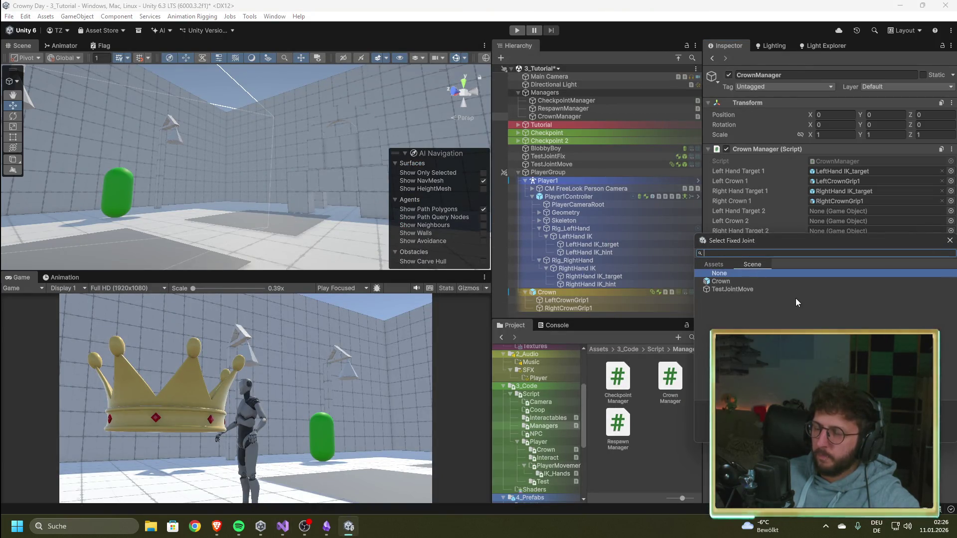
left_click(950, 240)
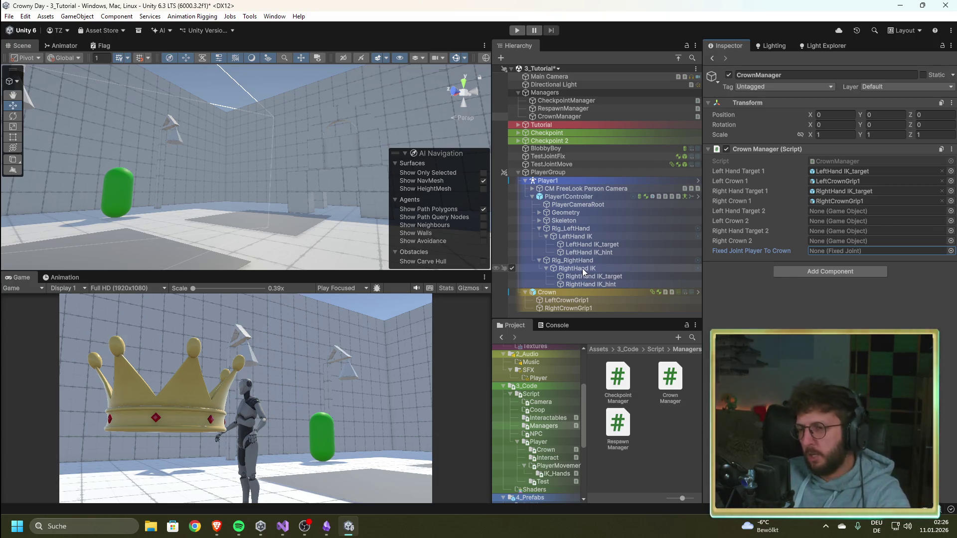
Inspect Player1Controller, then the Crown's Rigidbody and Fixed Joint with break force 3000
left_click(582, 196)
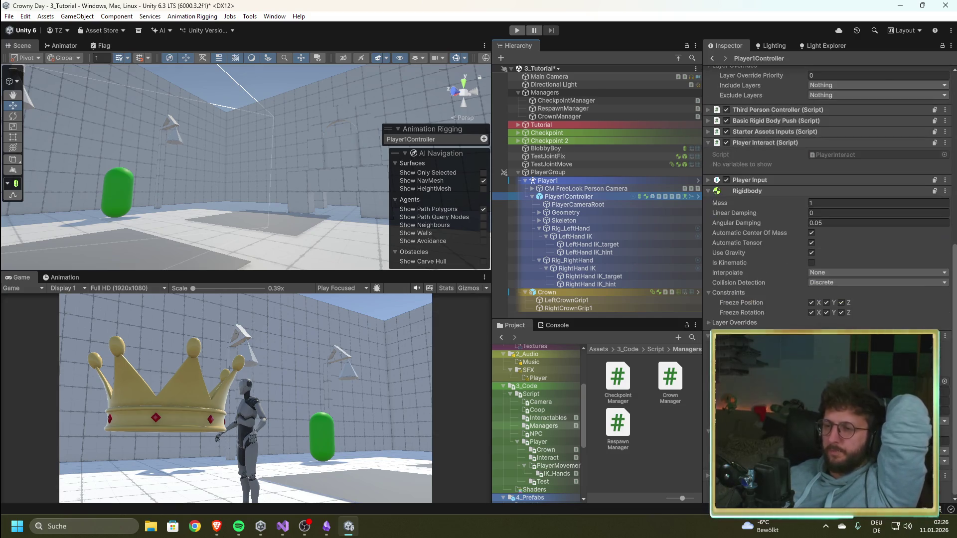
scroll(828, 199, "up", 10)
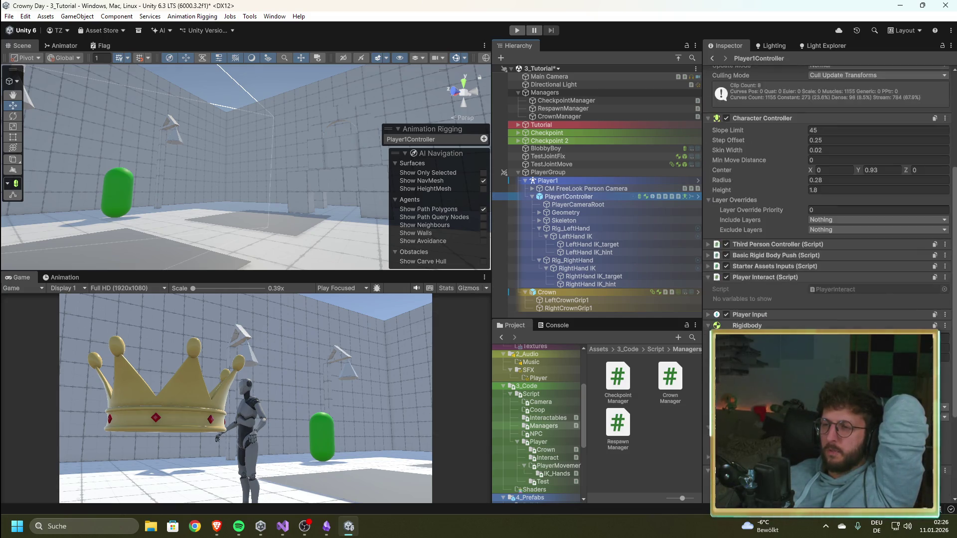
left_click(554, 294)
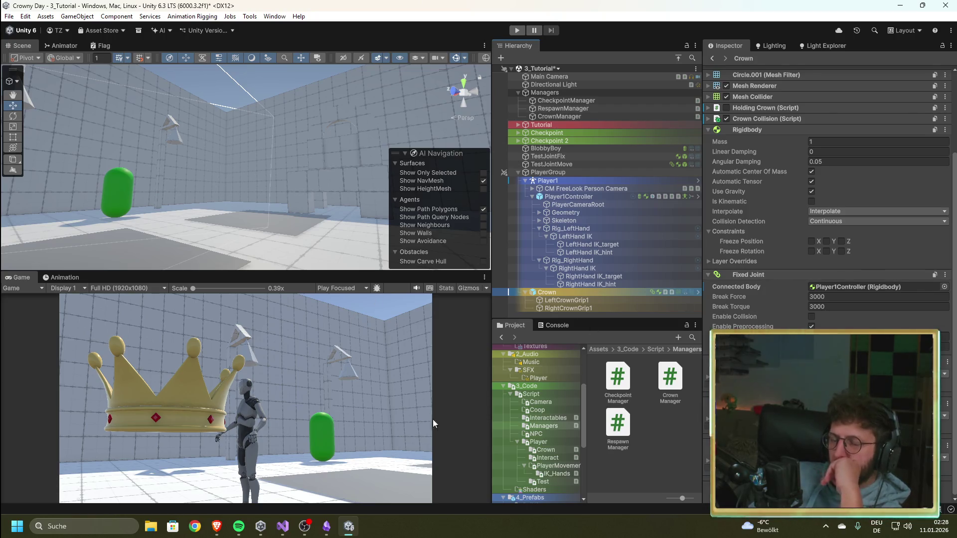
left_click(283, 527)
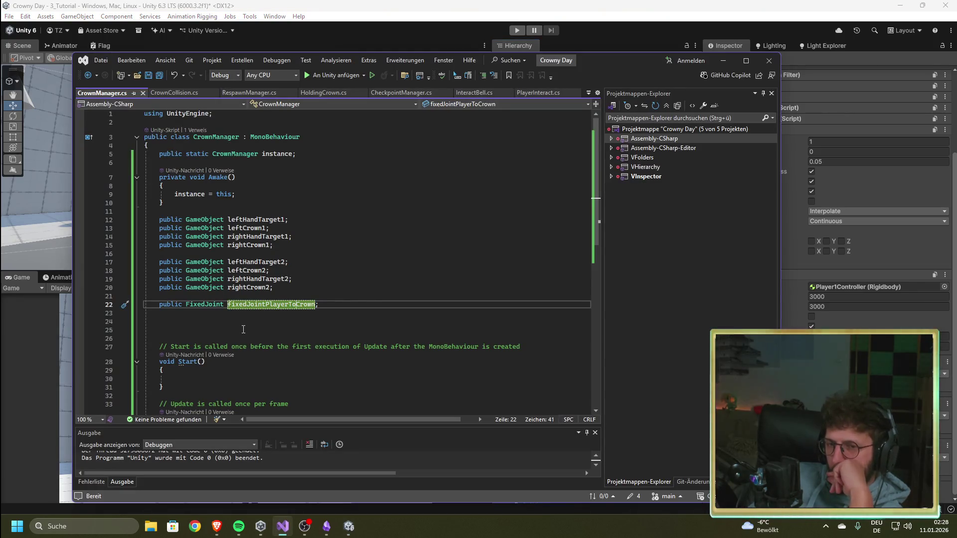
scroll(335, 194, "down", 4)
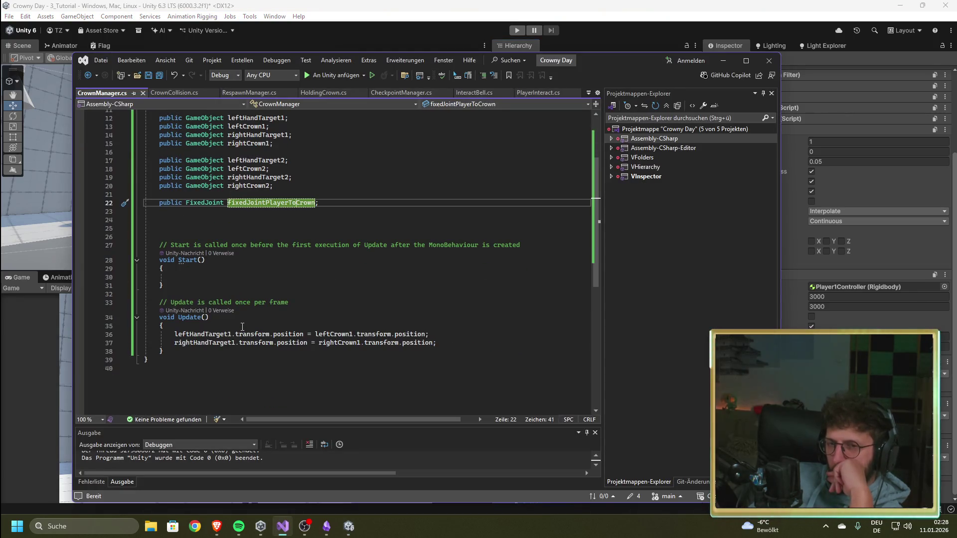
left_click(177, 93)
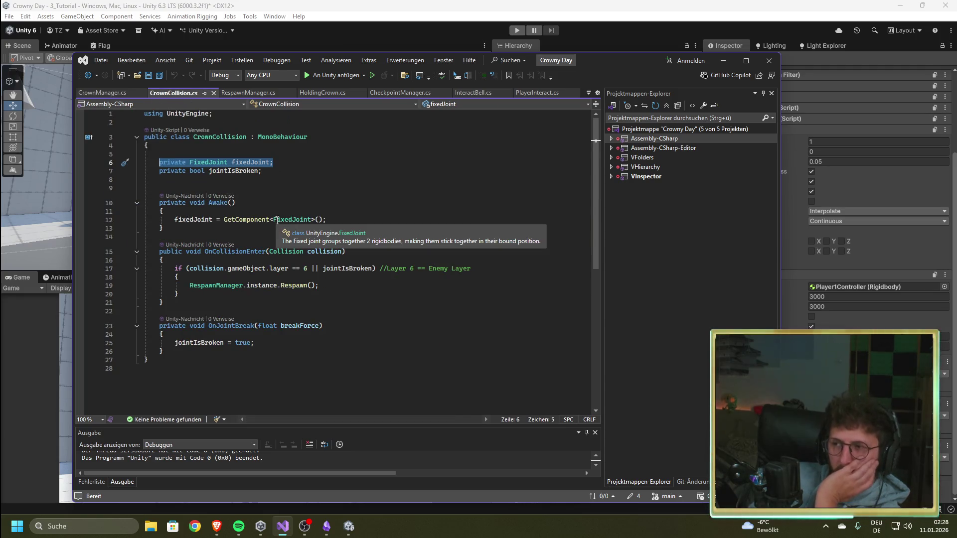
key("alt+Tab")
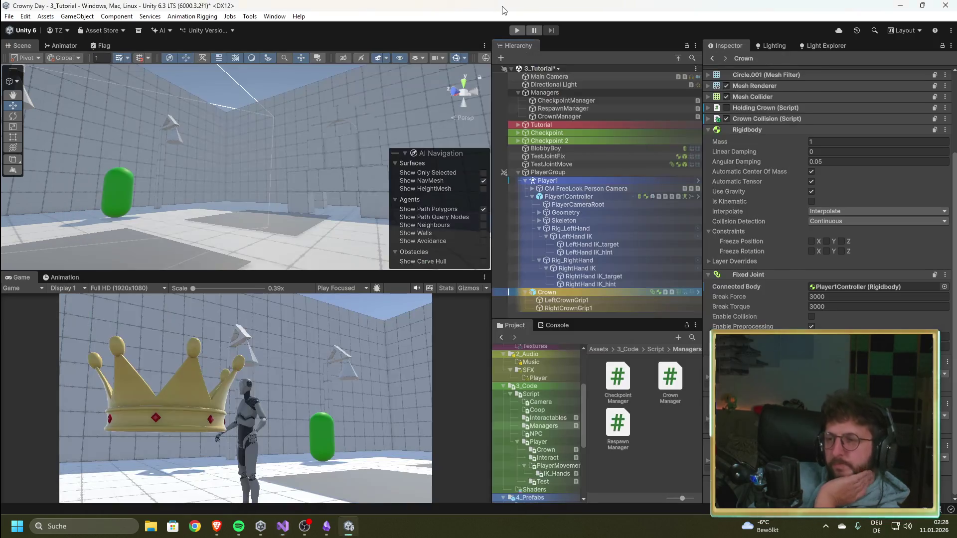
Review Player1, the Crown's Holding Crown (Script) fields, and CrownManager's Crown Manager component
left_click(561, 181)
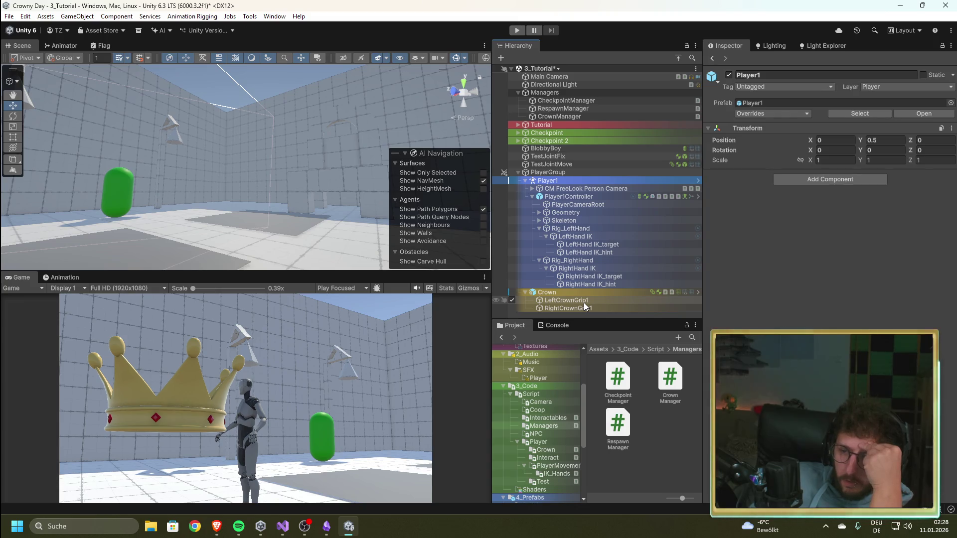
left_click(566, 294)
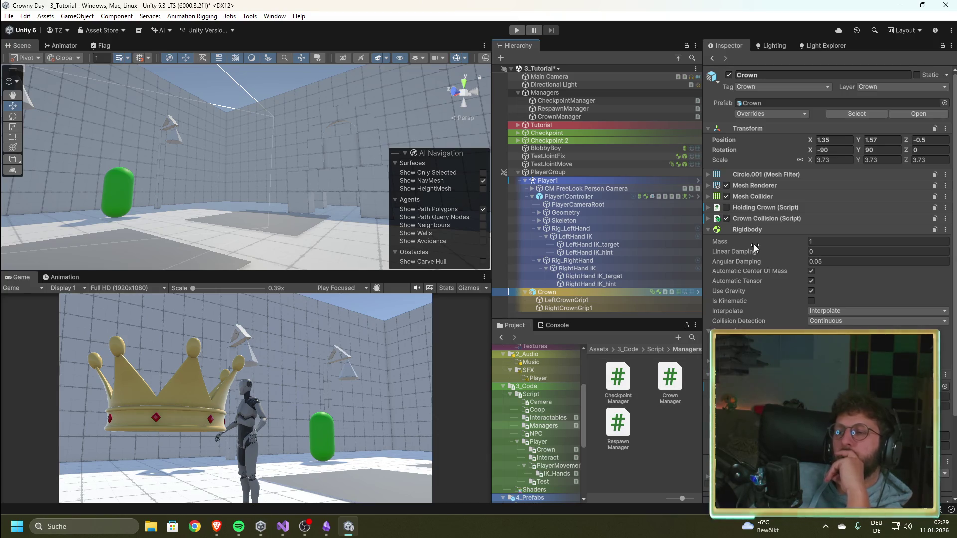
left_click(707, 208)
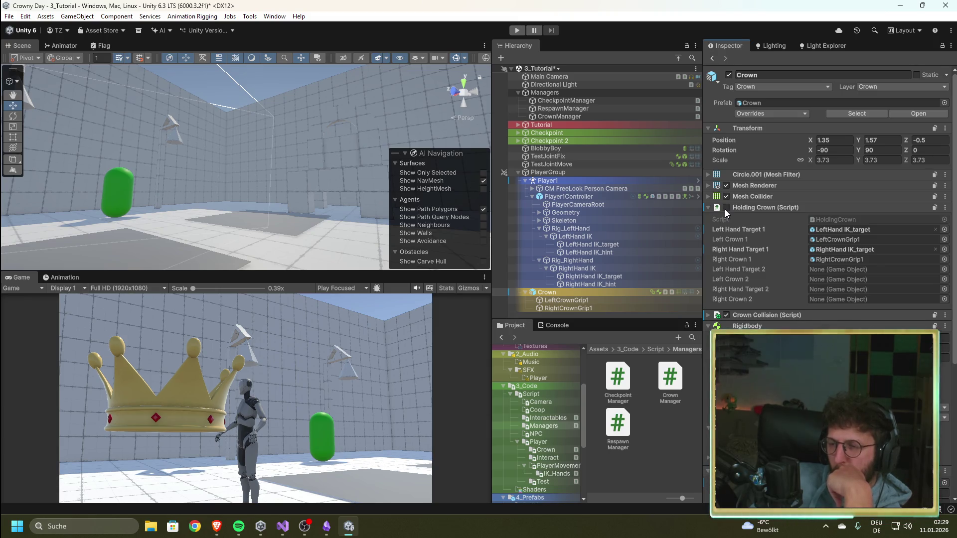
left_click(559, 115)
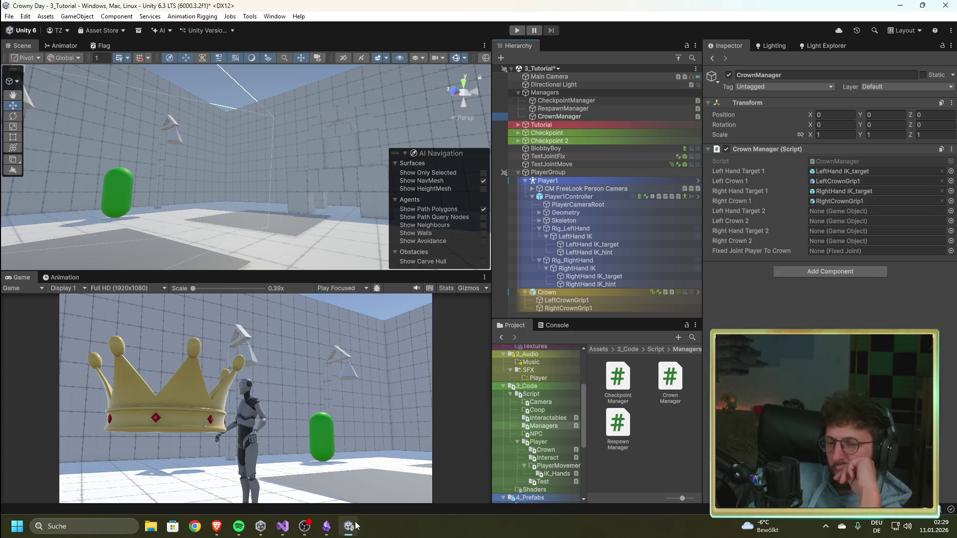
left_click(282, 525)
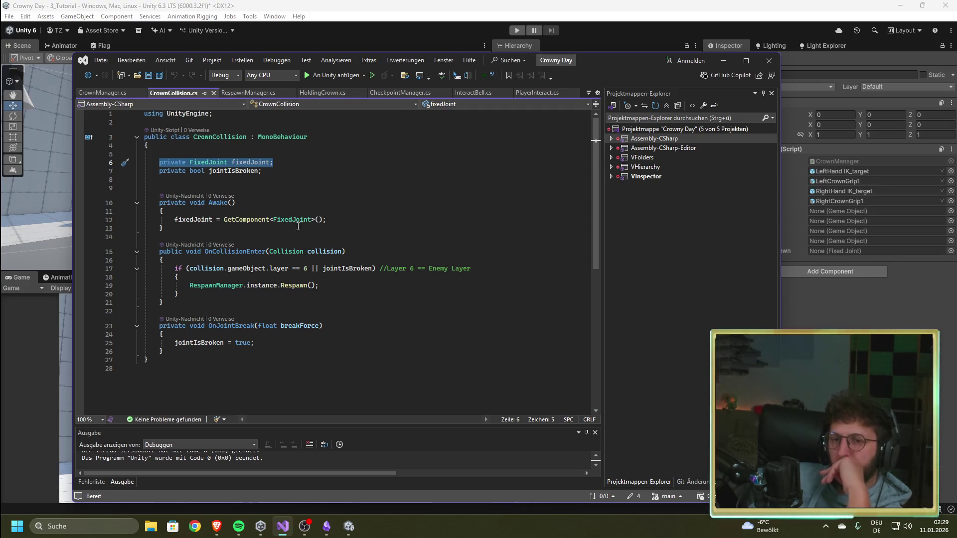
mouse_move(243, 224)
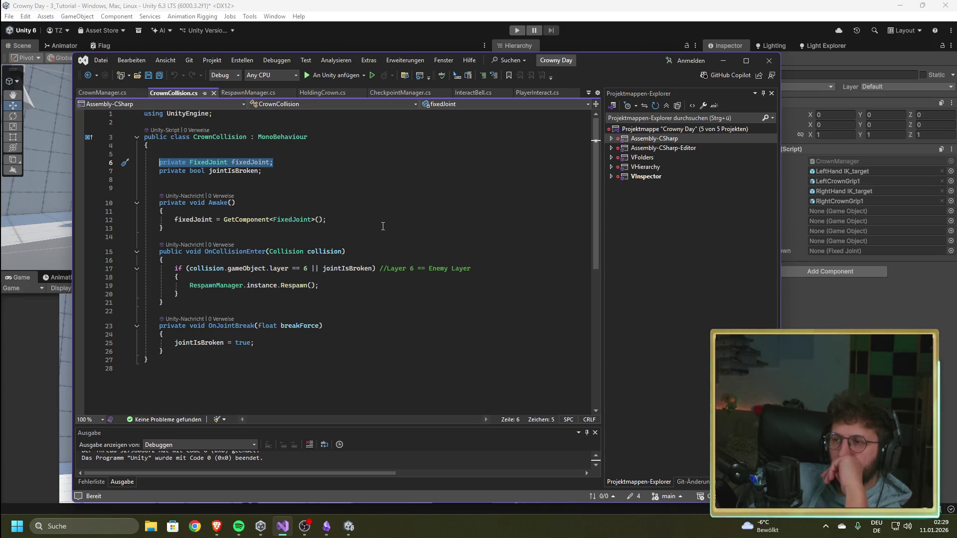
left_click(618, 26)
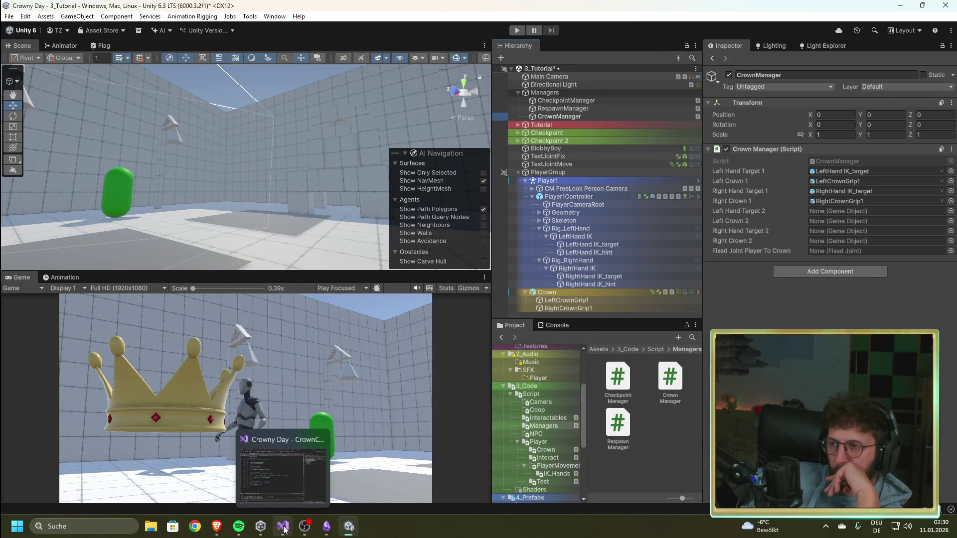
left_click(829, 272)
Add a Fixed Joint to CrownManager, turn off Use Gravity, and attempt removing the Rigidbody
type("fix")
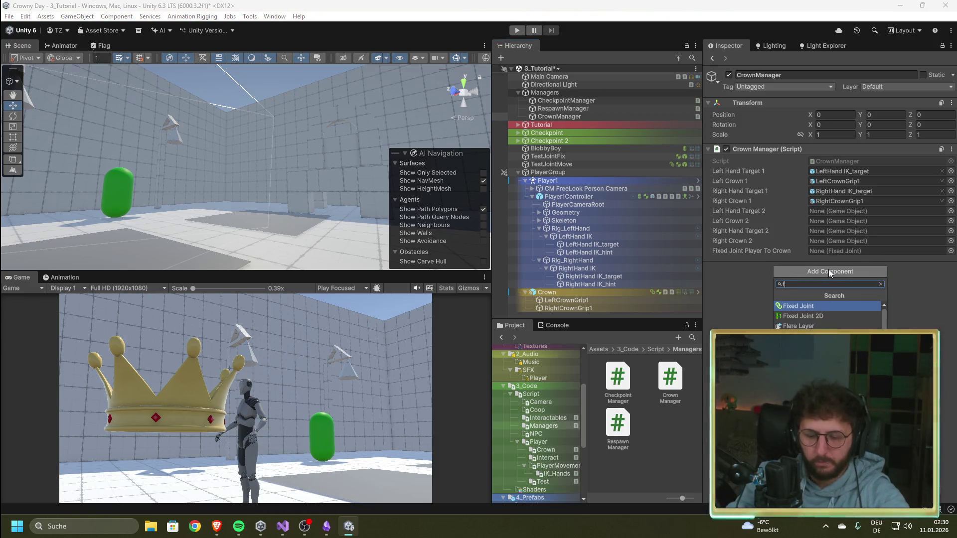
left_click(817, 305)
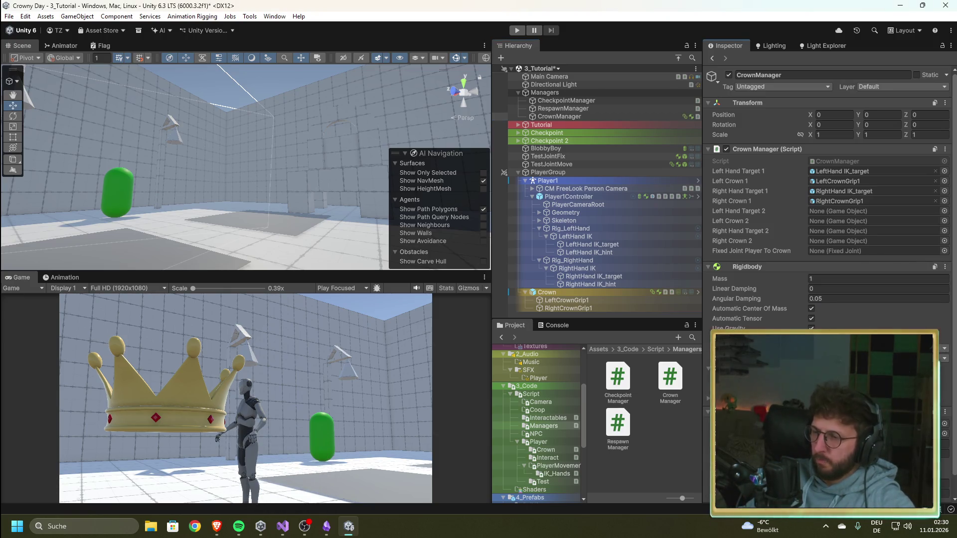
scroll(779, 321, "down", 1)
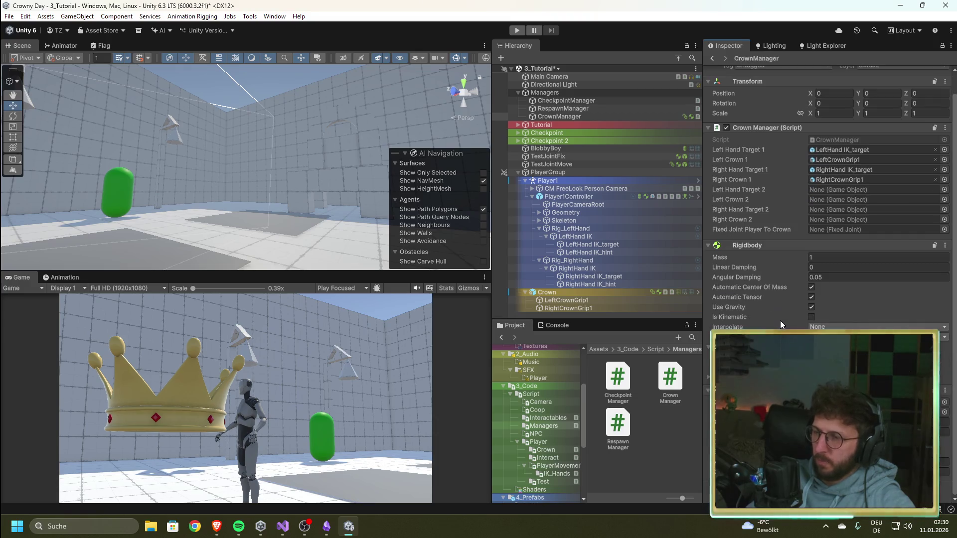
left_click(811, 307)
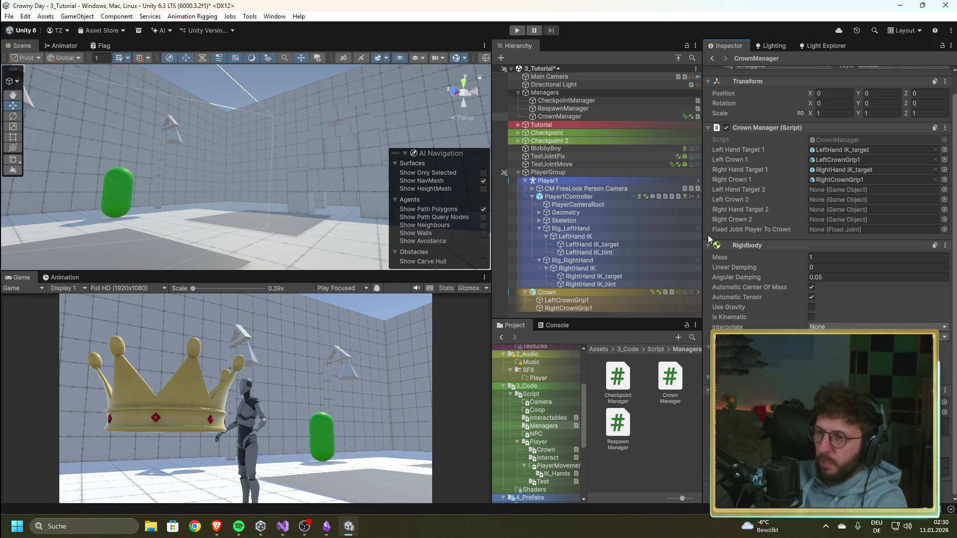
left_click(945, 245)
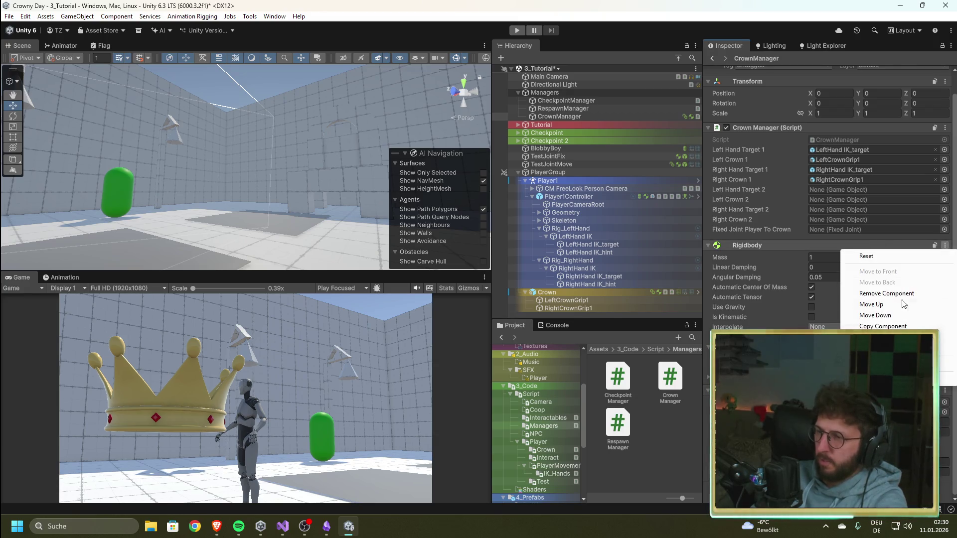
left_click(889, 295)
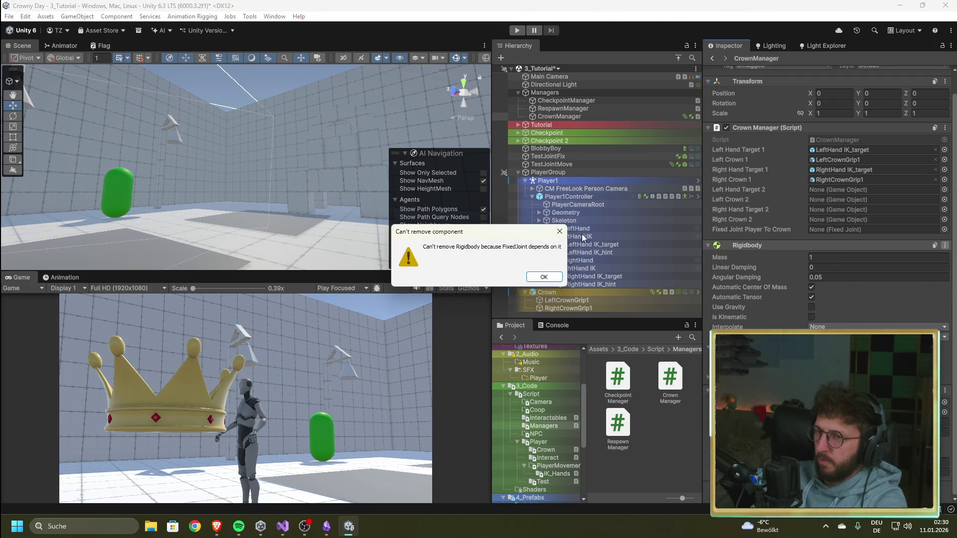
key("Return")
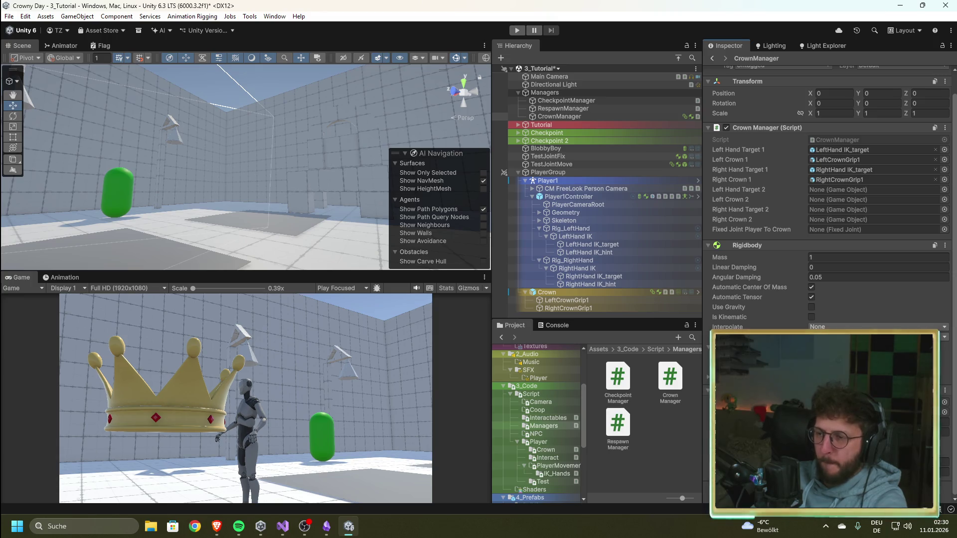
Remove the blocking Fixed Joint, then remove the Rigidbody from CrownManager
left_click(945, 245)
left_click(887, 372)
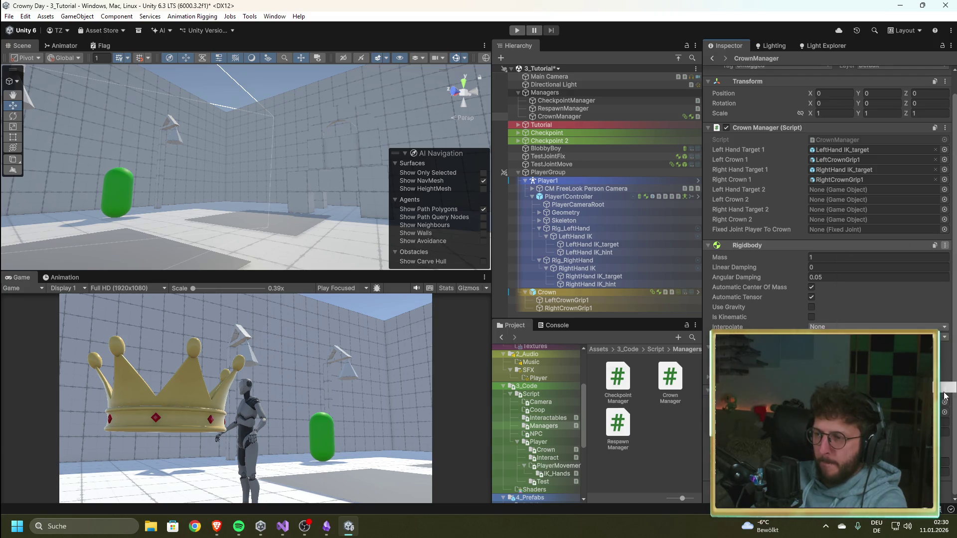
left_click(729, 77)
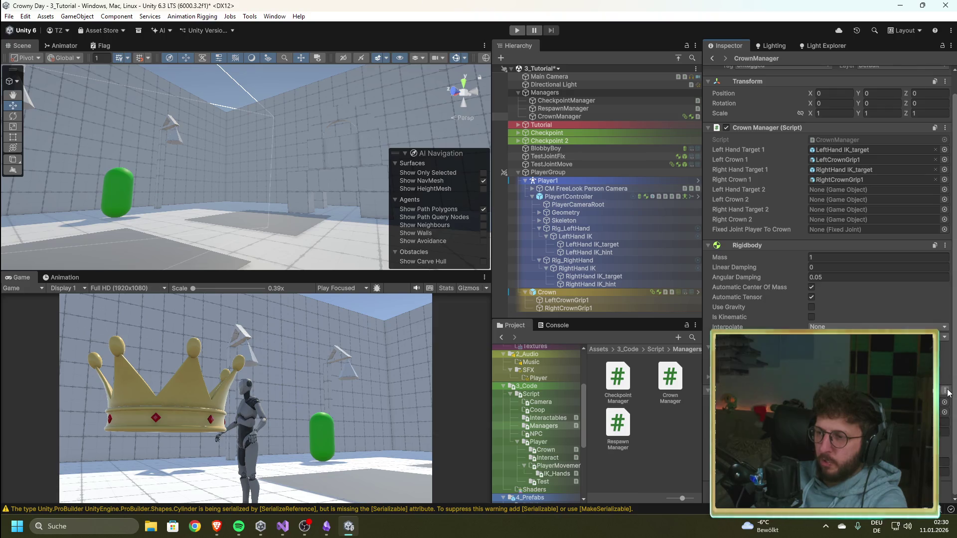
left_click(945, 245)
left_click(870, 302)
left_click(950, 268)
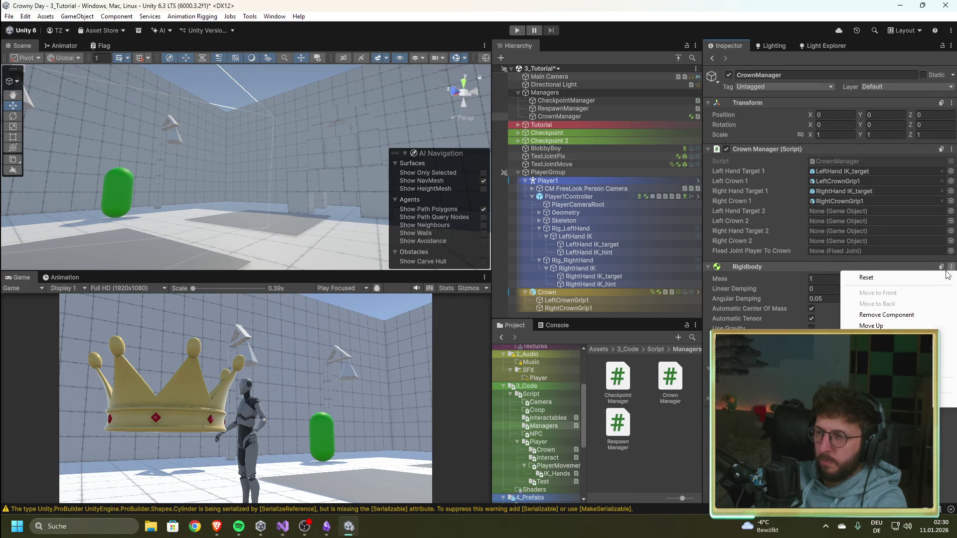
left_click(896, 318)
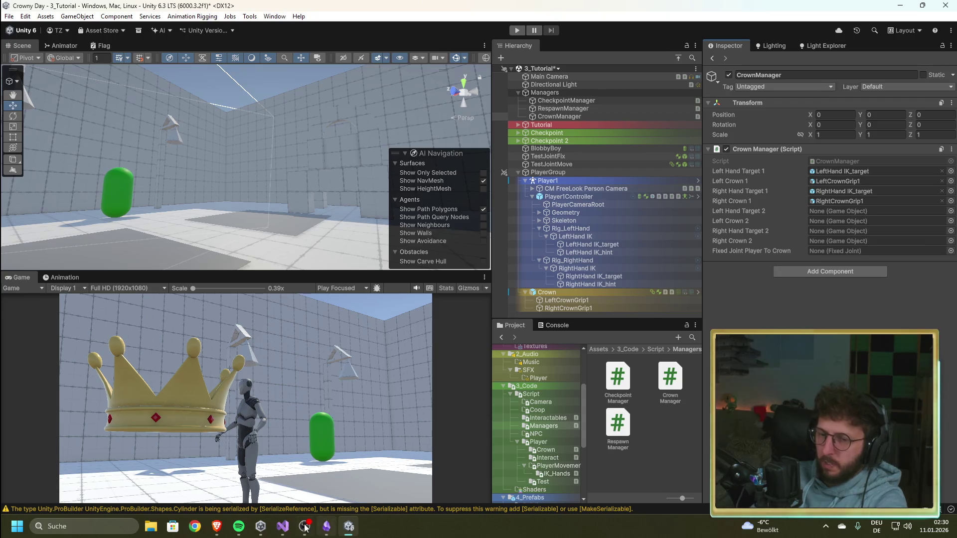
Look over CrownCollision.cs in Visual Studio, then return to Unity
mouse_move(281, 531)
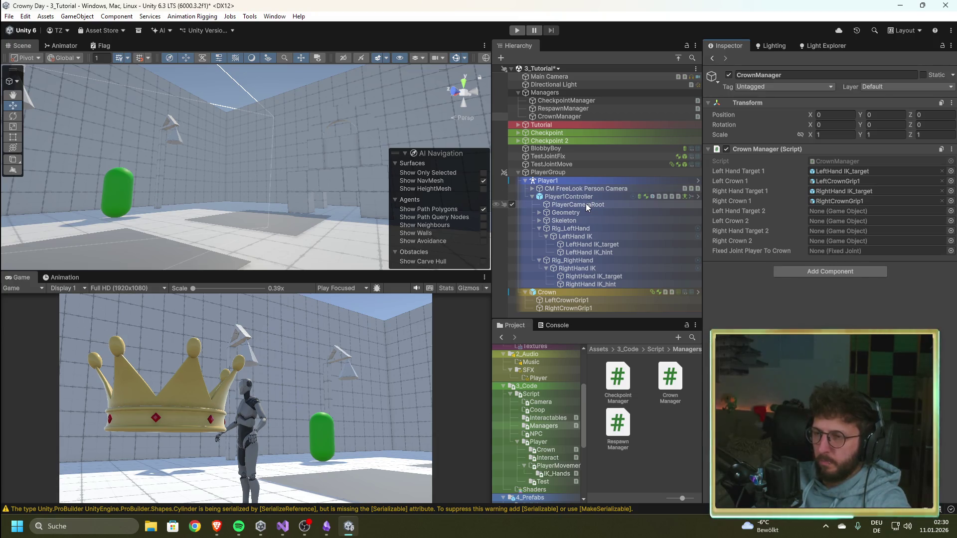
left_click(283, 529)
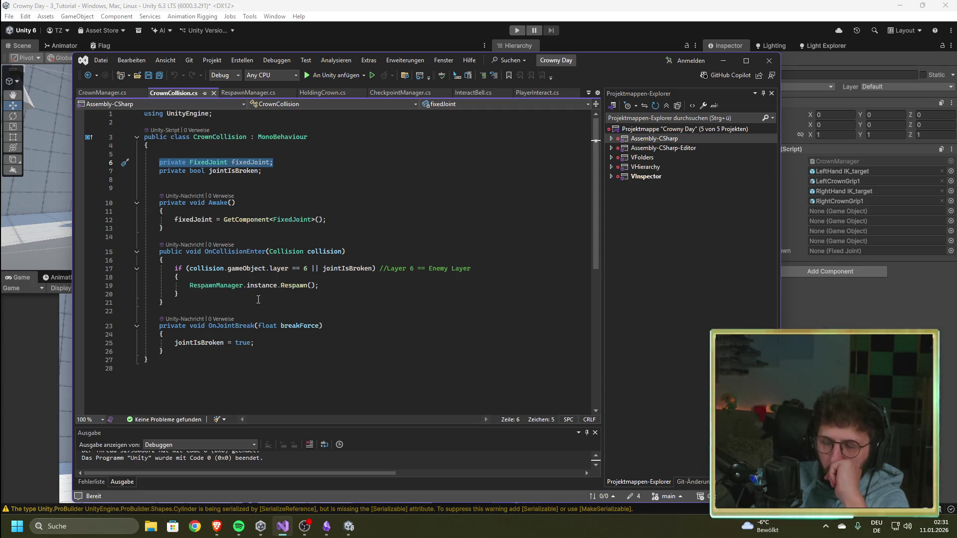
key("alt+Tab")
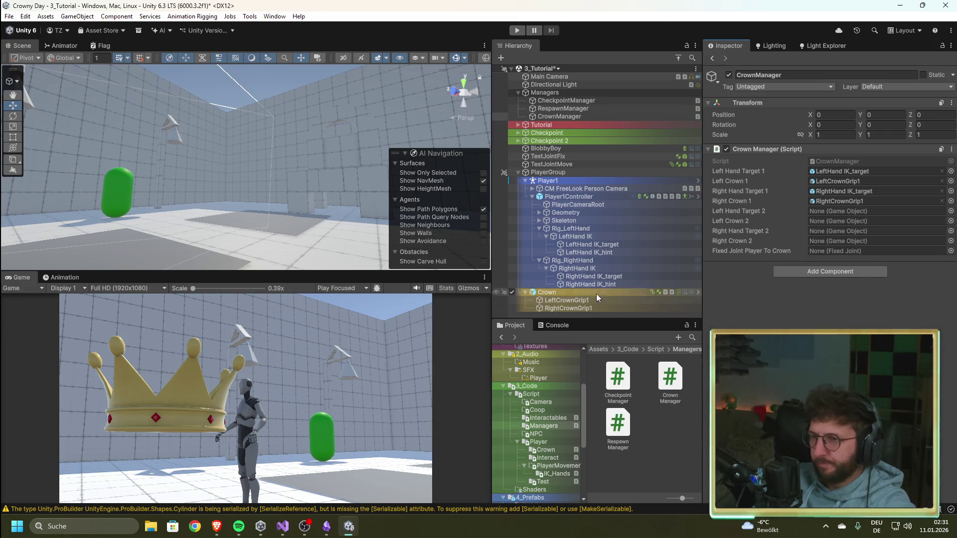
Select CrownManager in the Hierarchy to begin renaming it
left_click(573, 117)
Cancel the CrownManager rename and select the Crown object in the Hierarchy
left_click(569, 124)
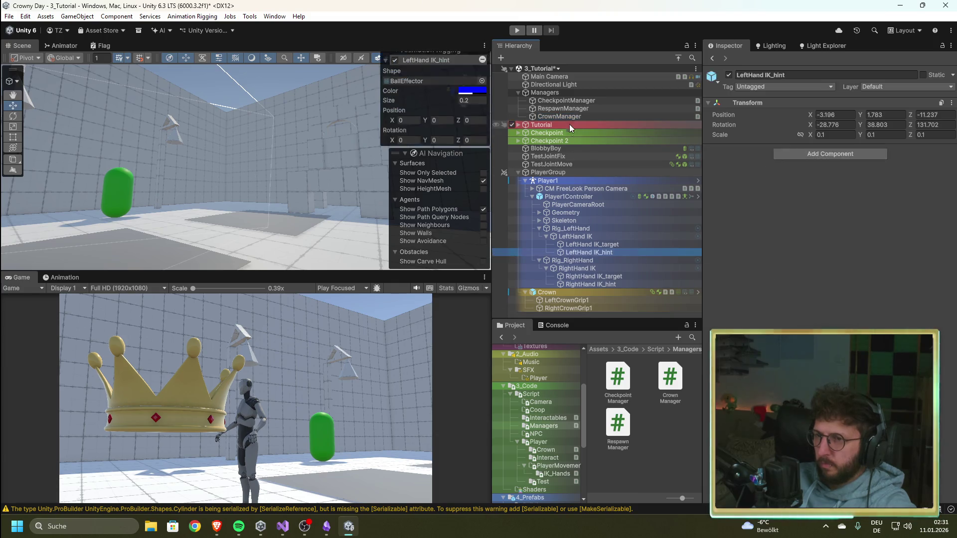
left_click(571, 116)
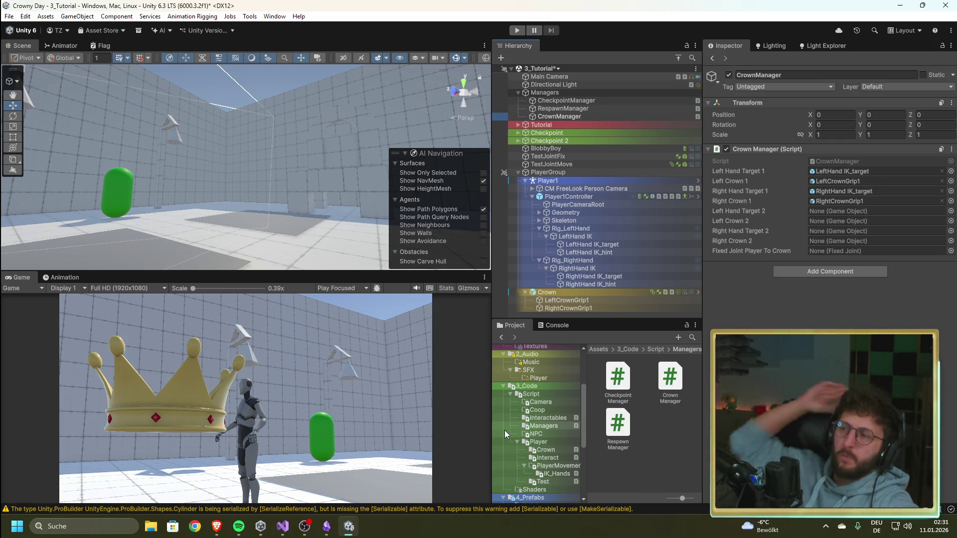
left_click(555, 285)
left_click(571, 292)
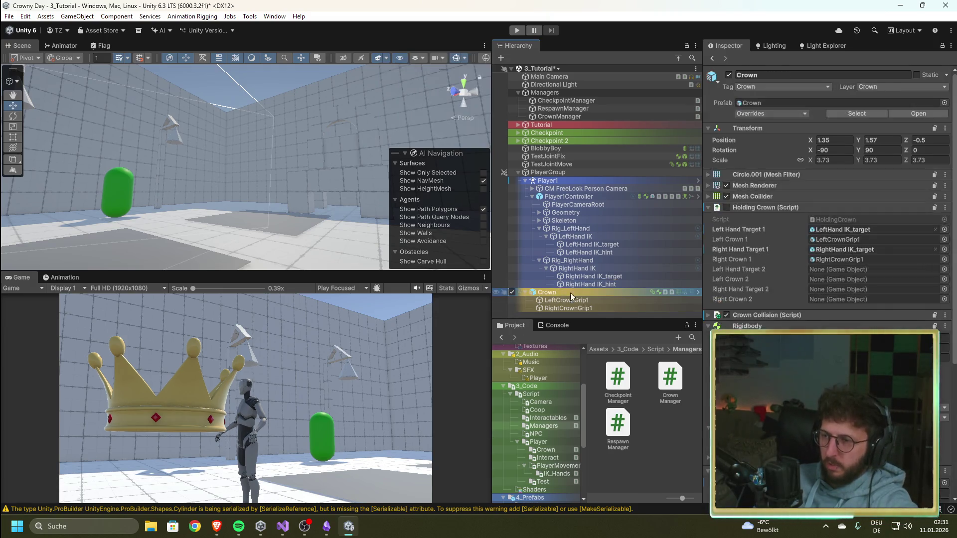
Check that the Crown's Fixed Joint connects to Player1Controller with break force and torque 3000
scroll(828, 199, "down", 3)
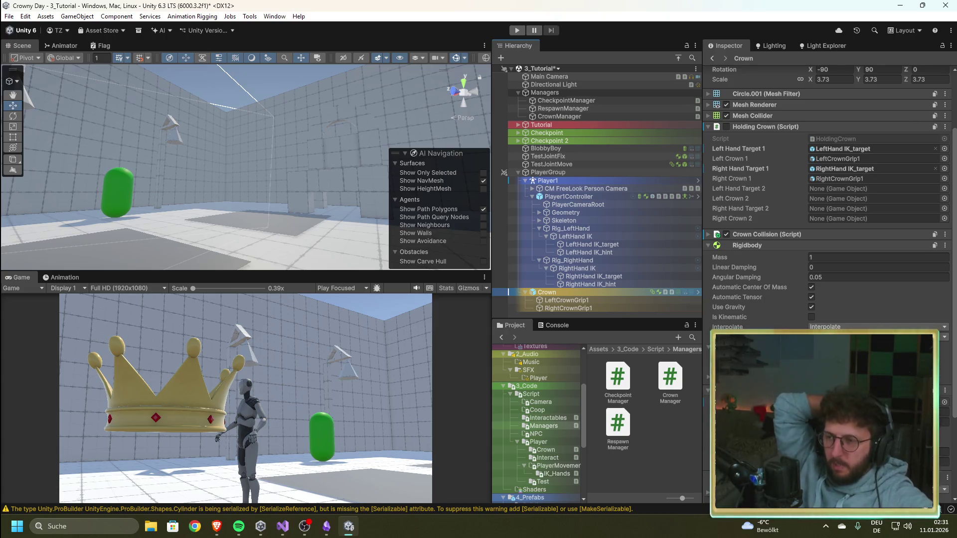
scroll(828, 199, "down", 5)
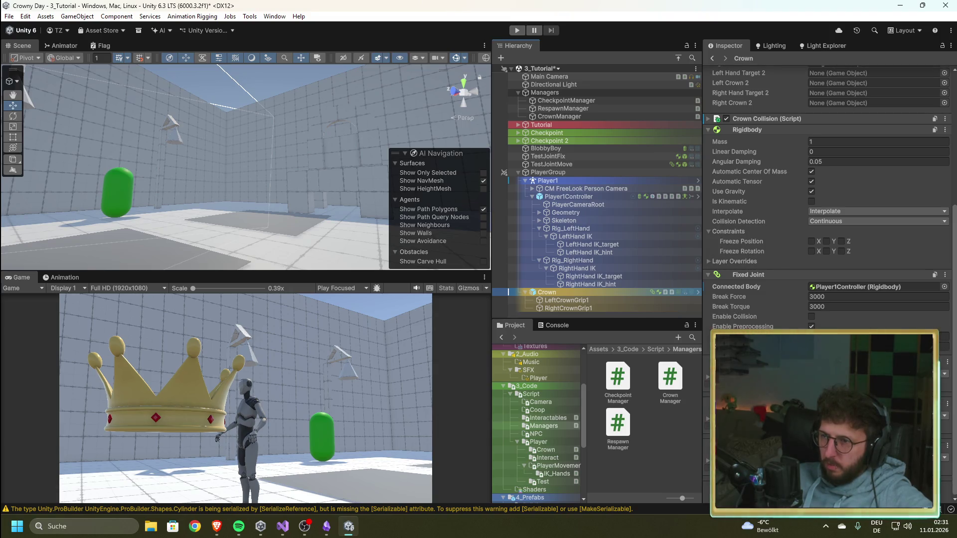
scroll(827, 200, "up", 5)
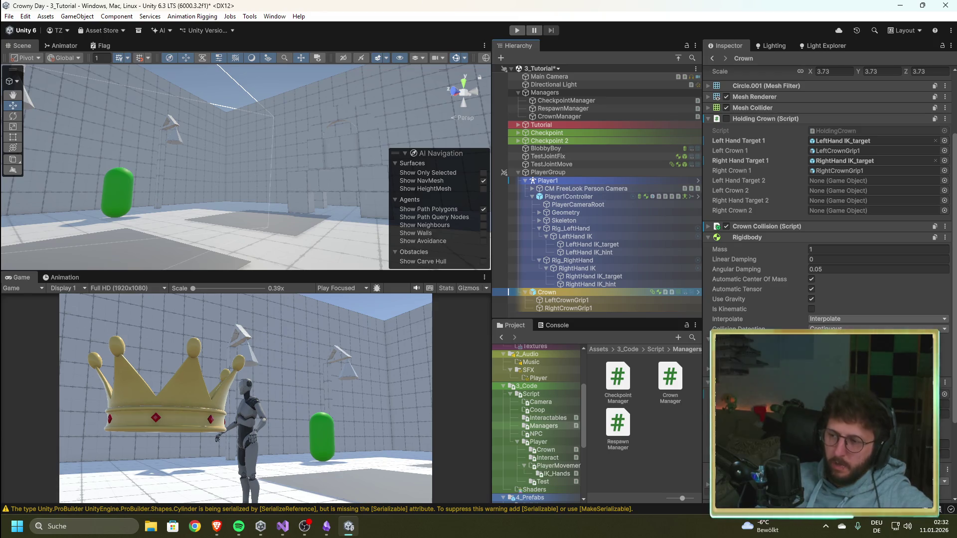
scroll(725, 303, "down", 3)
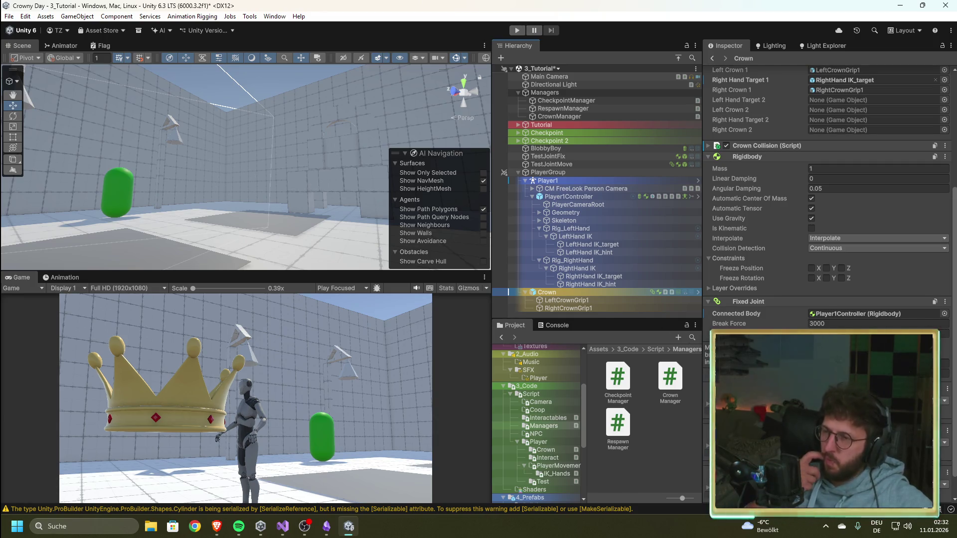
scroll(828, 224, "down", 1)
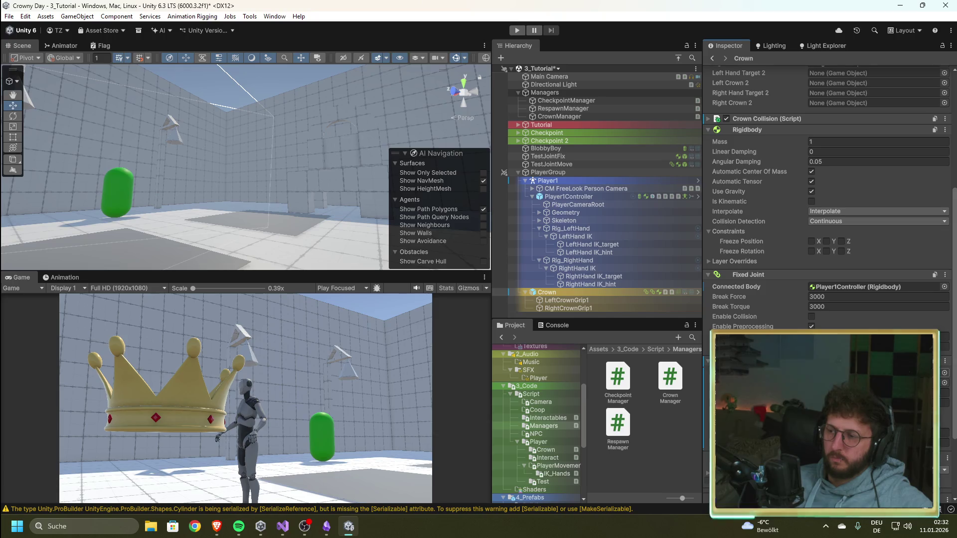
key("alt+Tab")
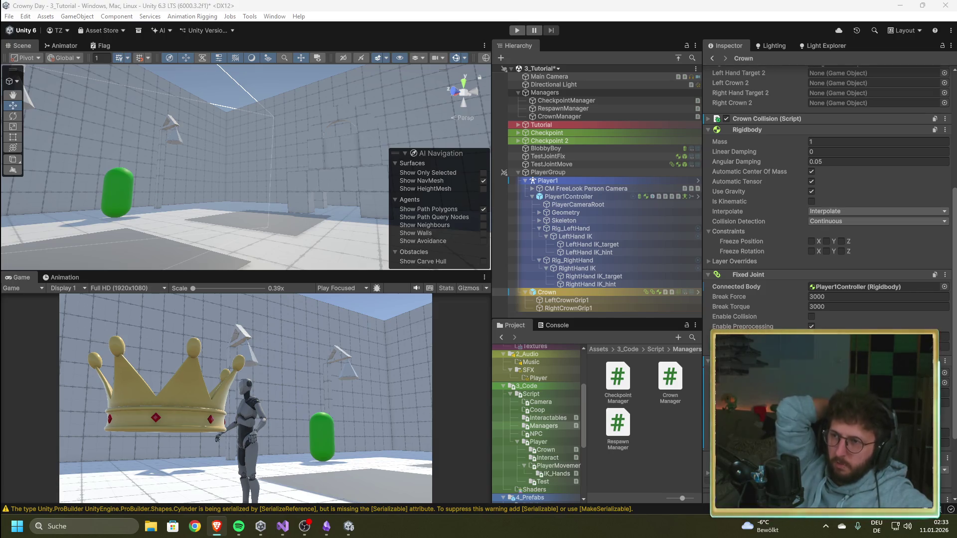
scroll(818, 166, "up", 5)
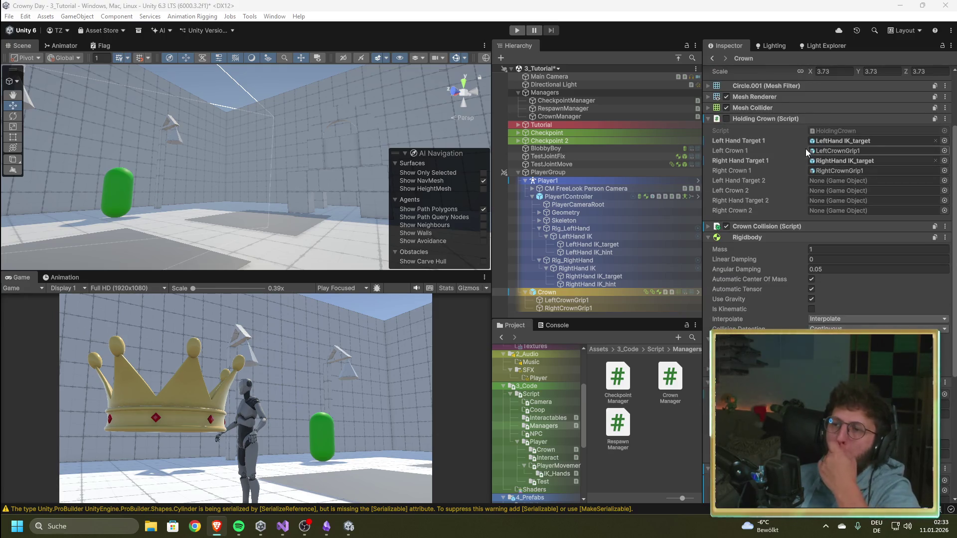
scroll(743, 211, "down", 5)
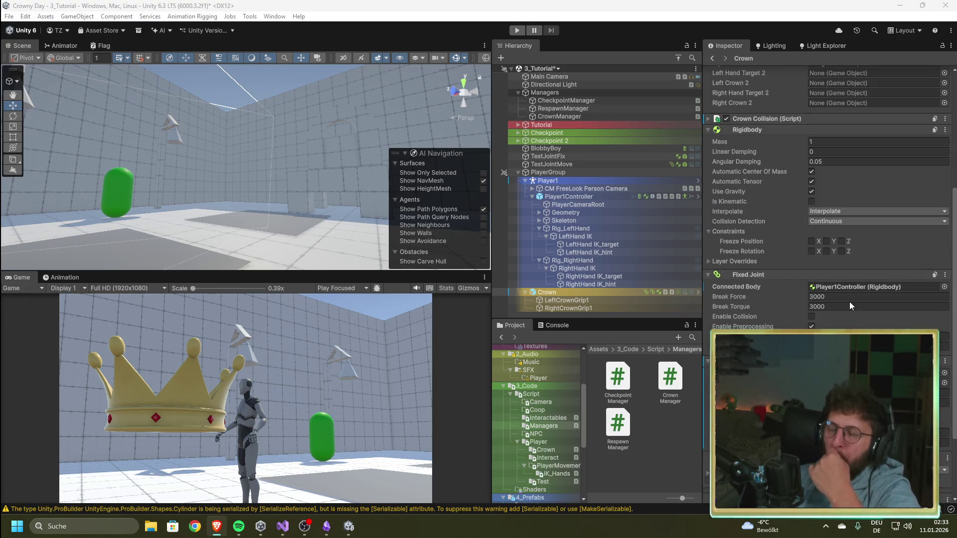
Apply the added Fixed Joint component to the Crown prefab
left_click(947, 275)
left_click(947, 274)
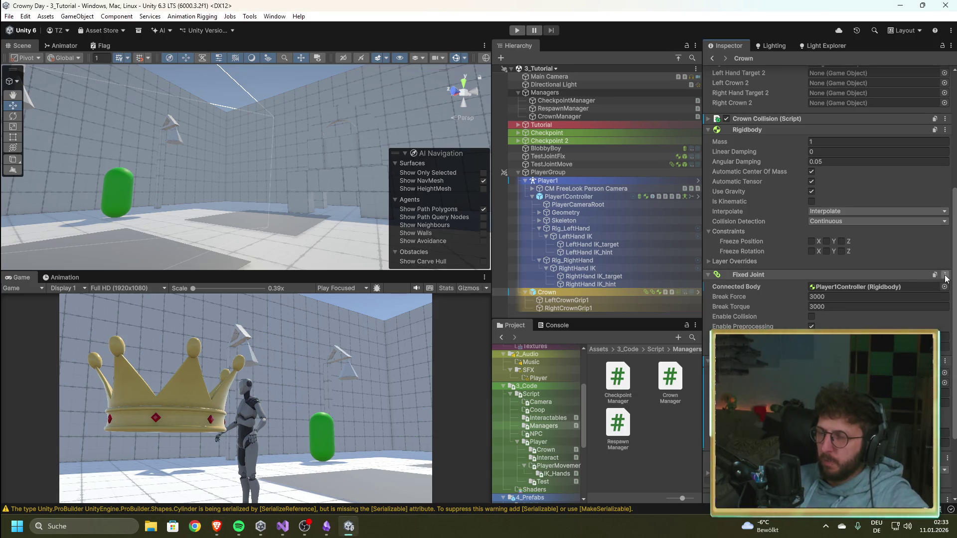
scroll(946, 279, "up", 3)
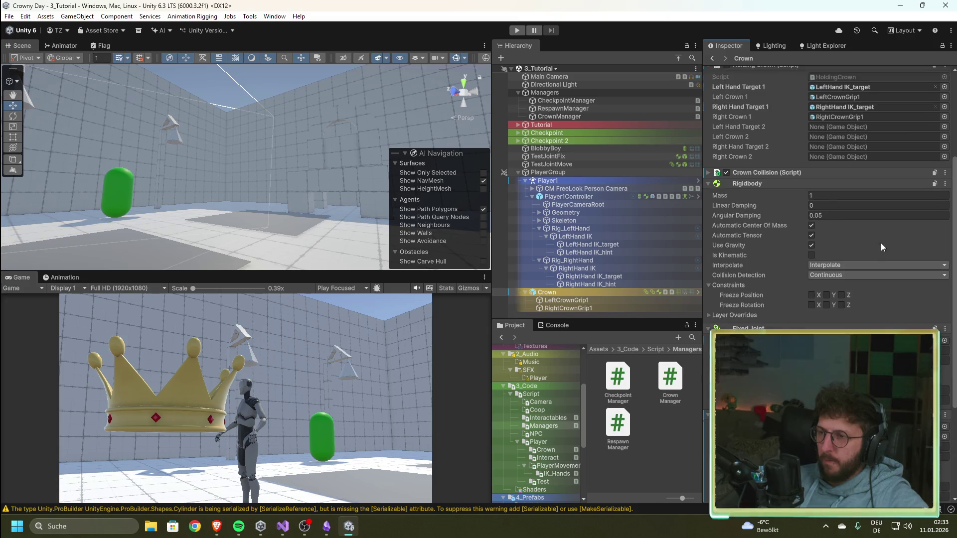
left_click(946, 330)
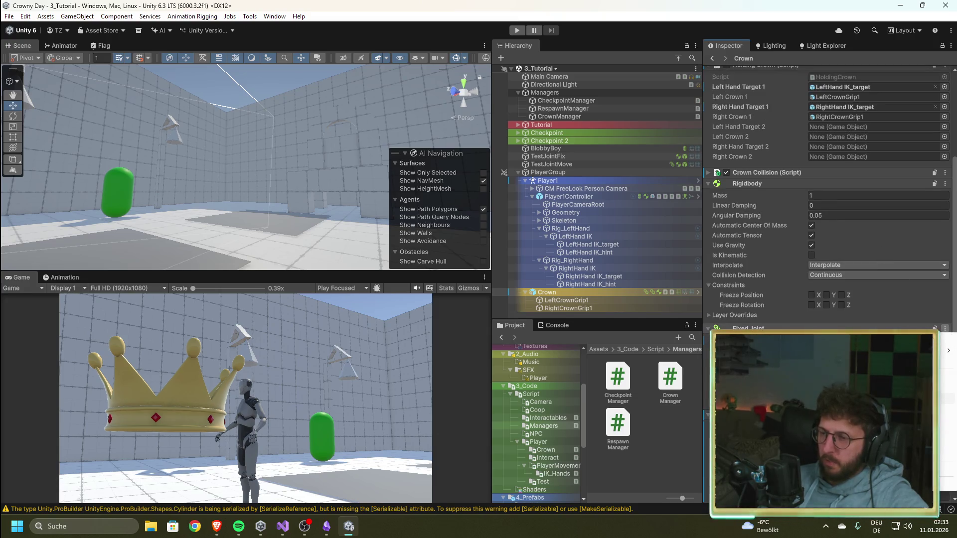
left_click(887, 359)
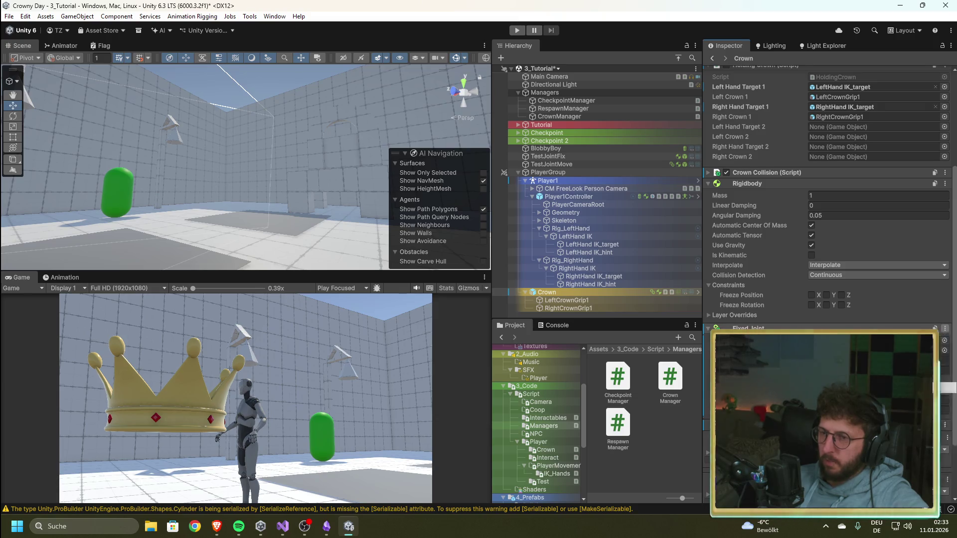
left_click(571, 197)
scroll(828, 199, "down", 5)
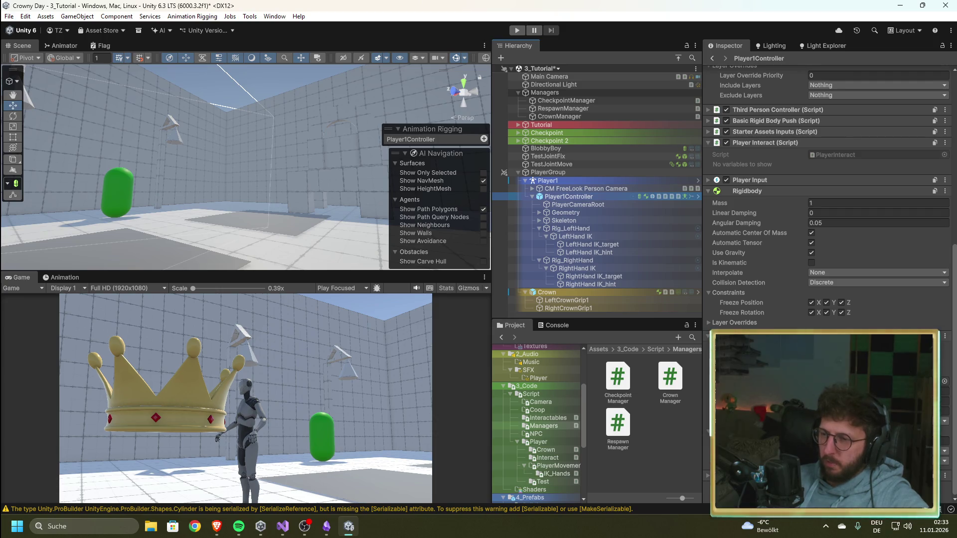
scroll(827, 200, "down", 4)
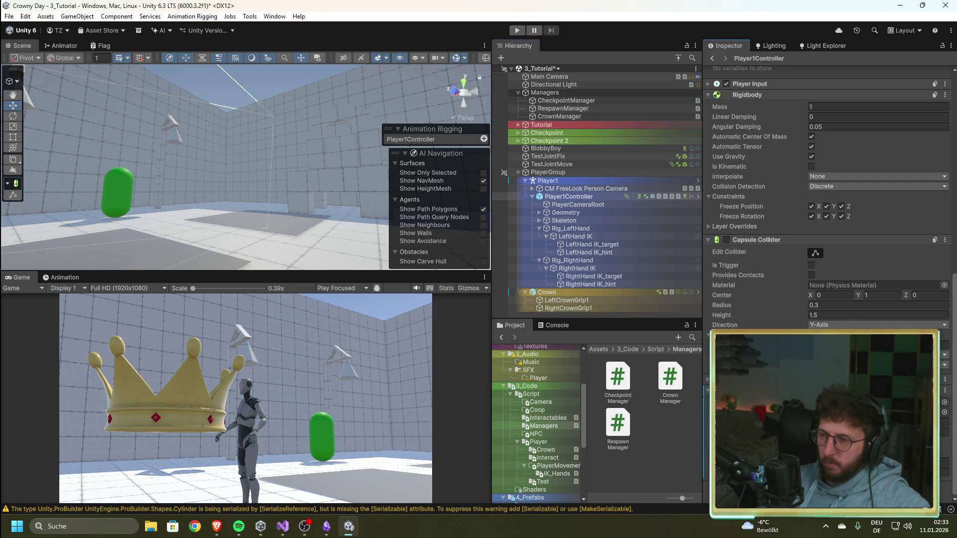
scroll(828, 199, "up", 1)
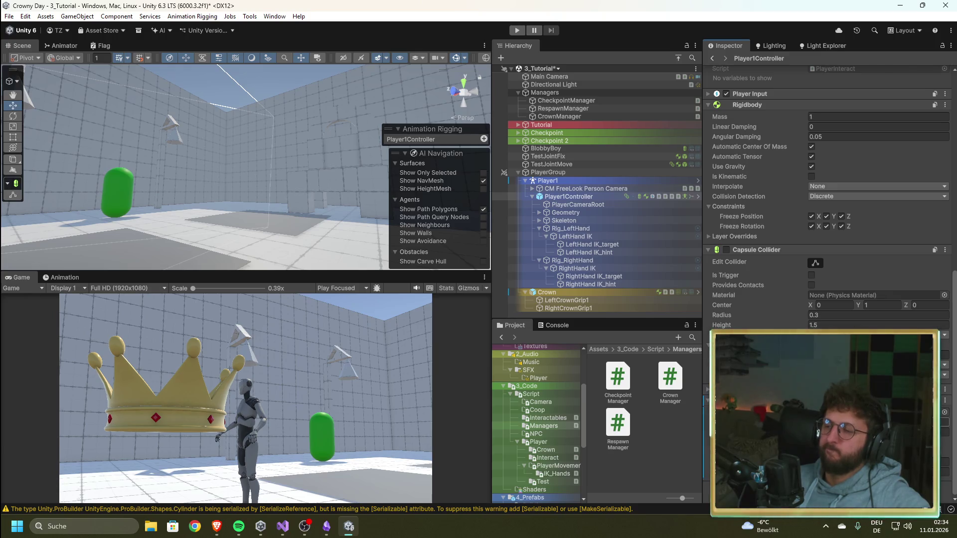
scroll(828, 199, "up", 5)
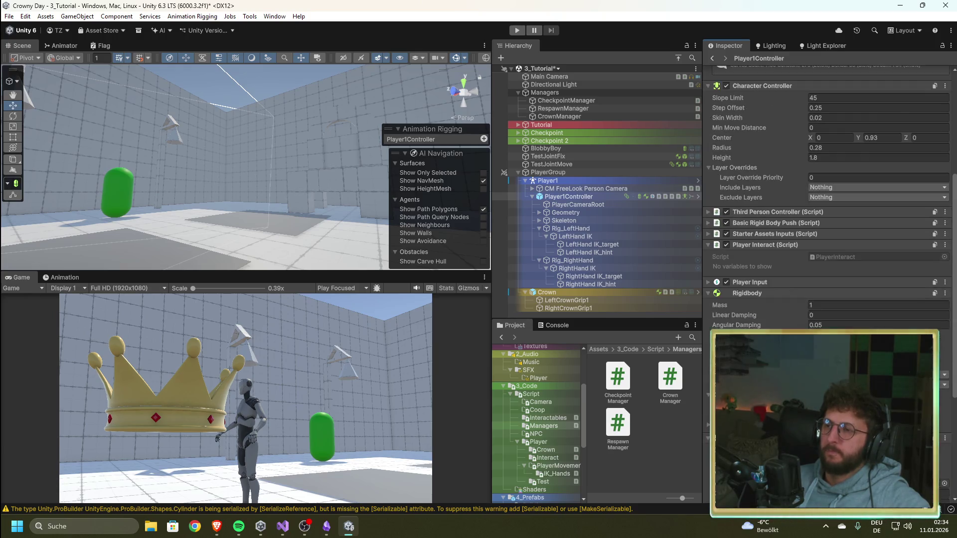
scroll(827, 199, "down", 5)
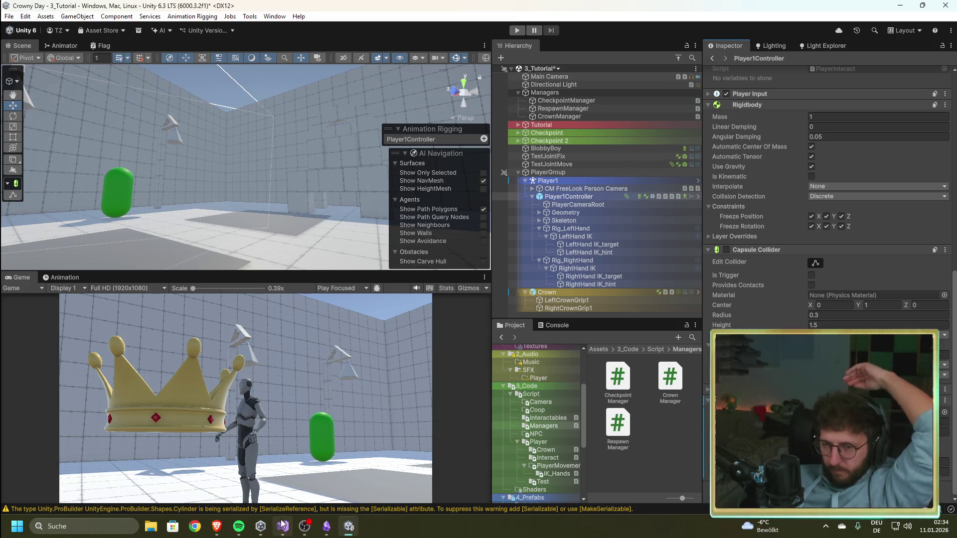
mouse_move(285, 520)
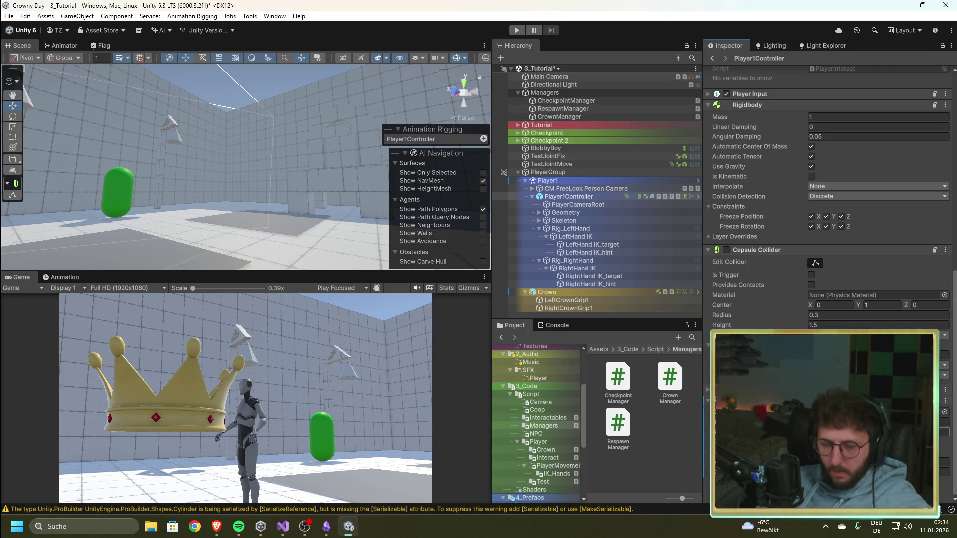
Play-test the scene, running the player with W and releasing the crown with E, then stop
left_click(517, 30)
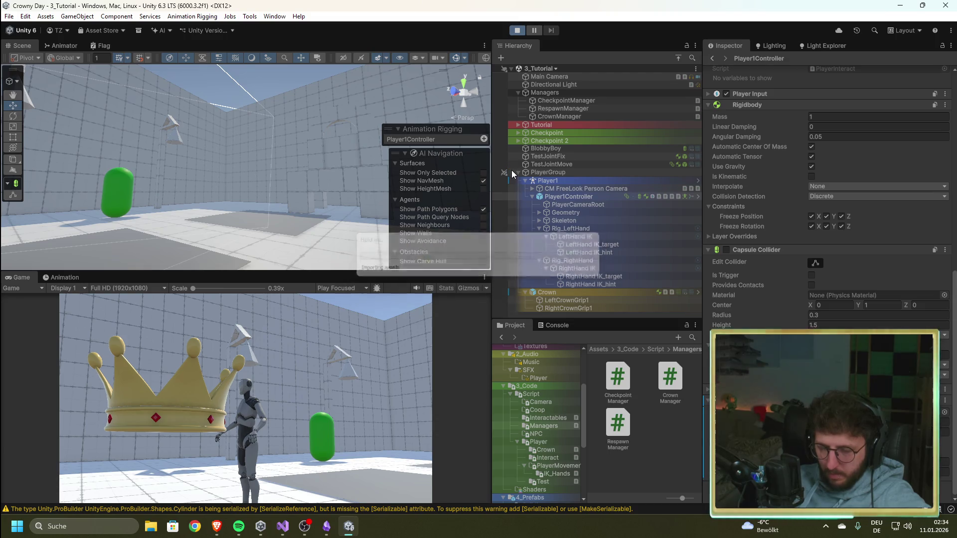
left_click(318, 405)
key("w")
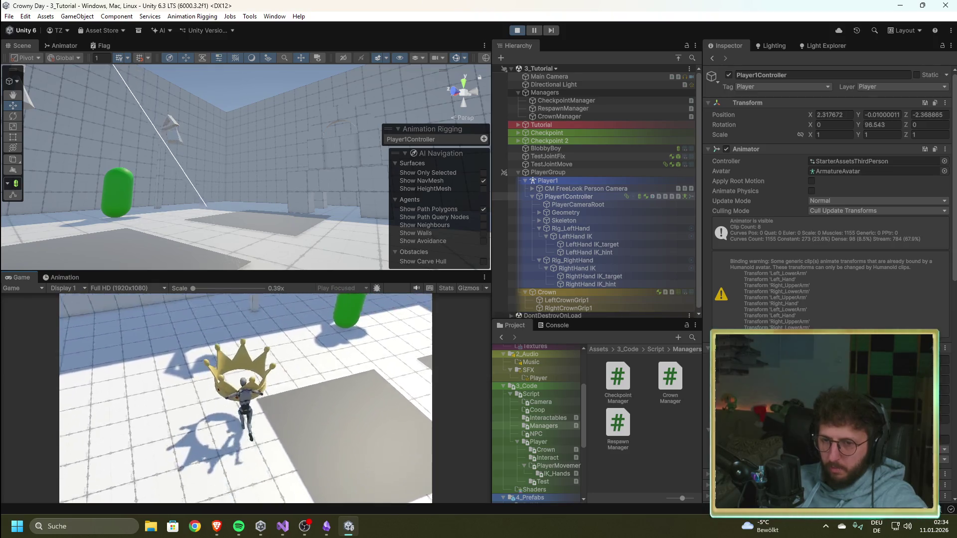
key("e")
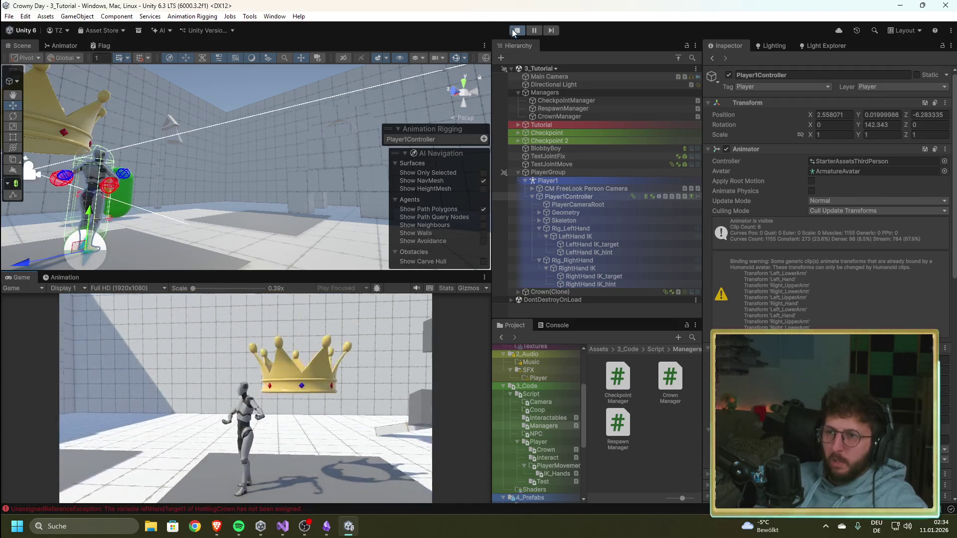
key("ctrl+p")
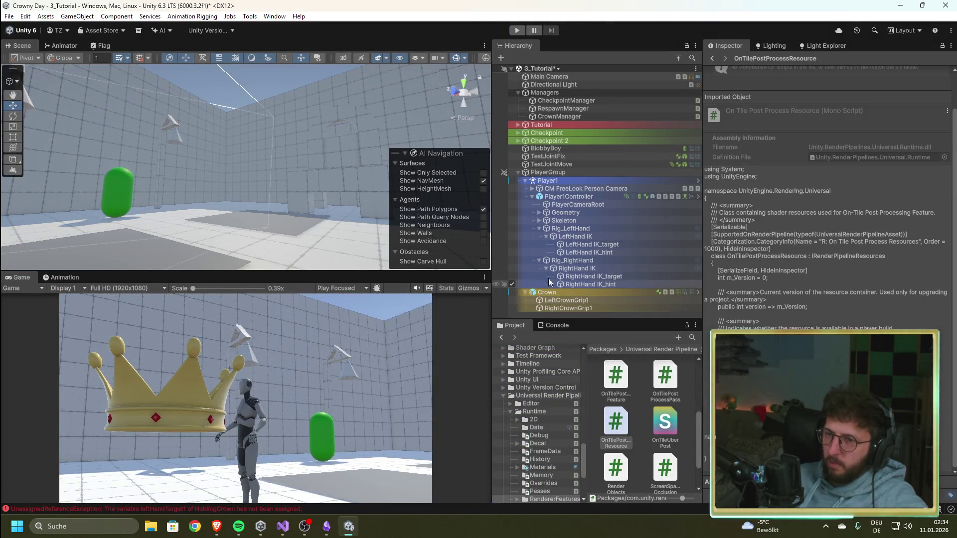
Inspect Player1Controller's components in the Inspector
left_click(576, 197)
scroll(827, 200, "down", 10)
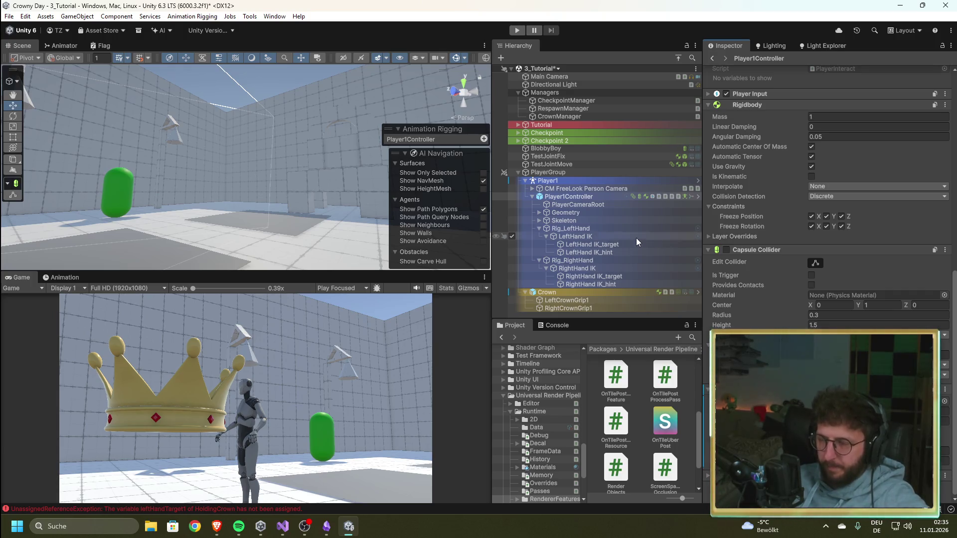
scroll(760, 307, "up", 4)
scroll(761, 306, "up", 5)
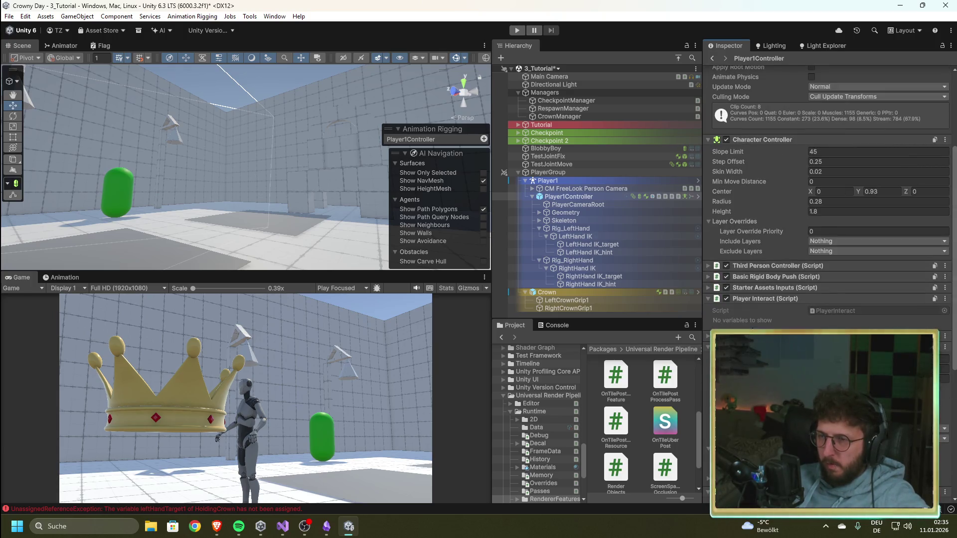
scroll(754, 330, "down", 9)
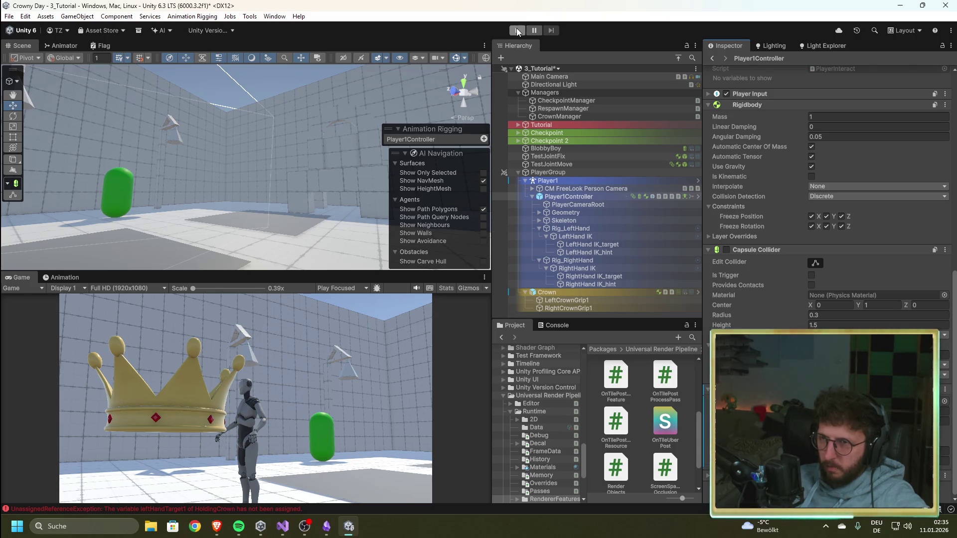
Play-test again, walking the player over to grab the crown, then stop play mode
left_click(518, 30)
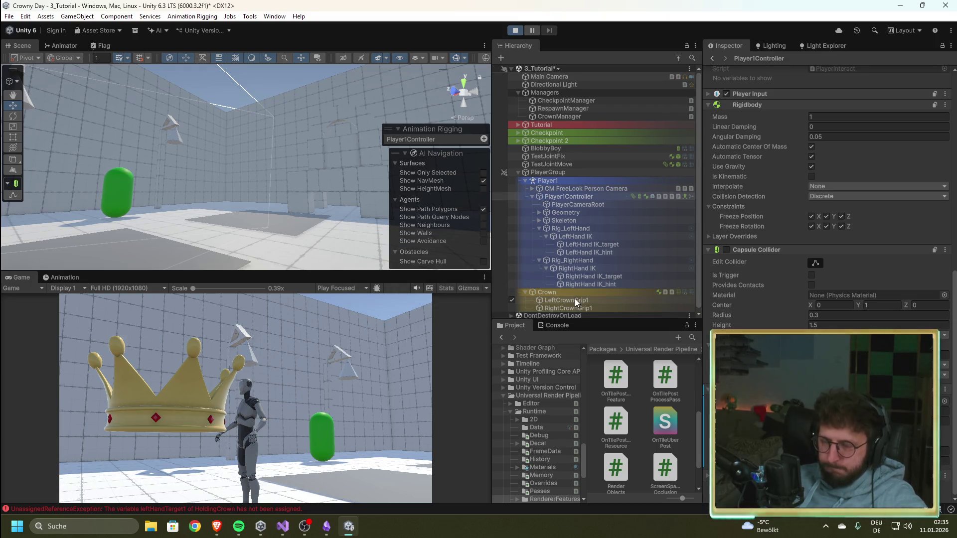
left_click(268, 378)
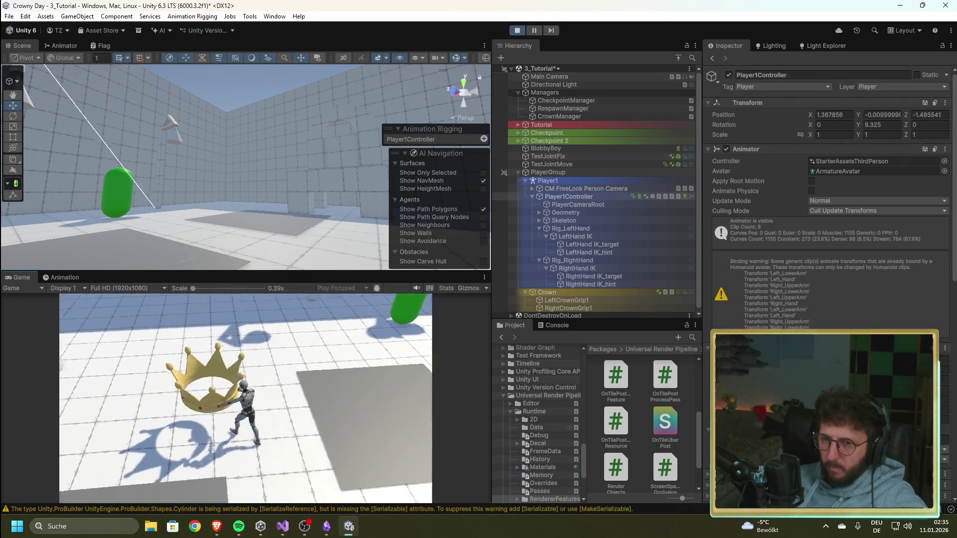
key("w")
key("w")
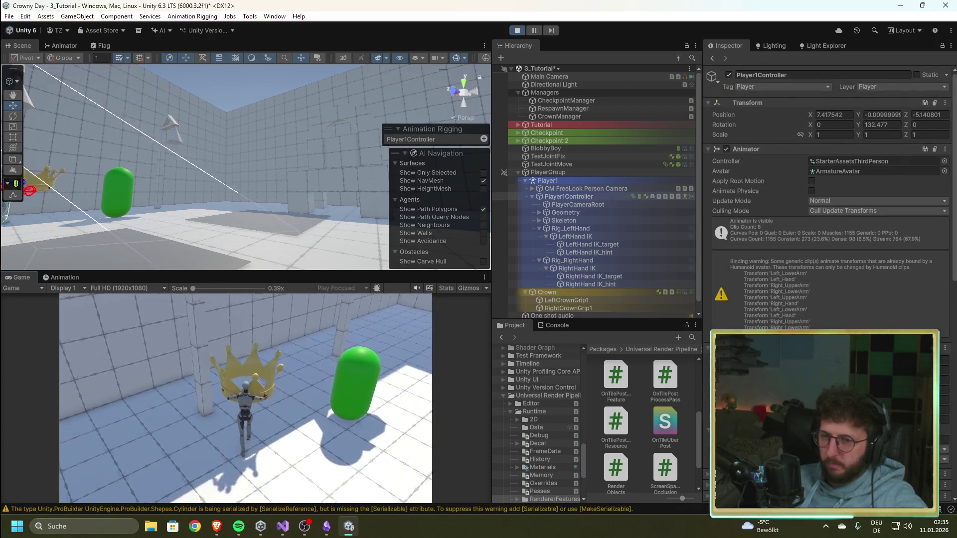
scroll(828, 200, "down", 10)
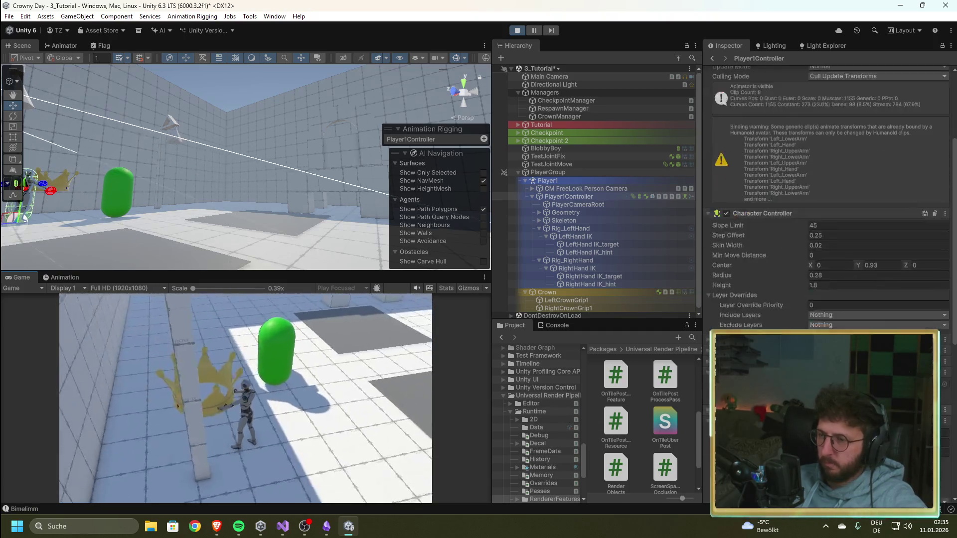
left_click(305, 386)
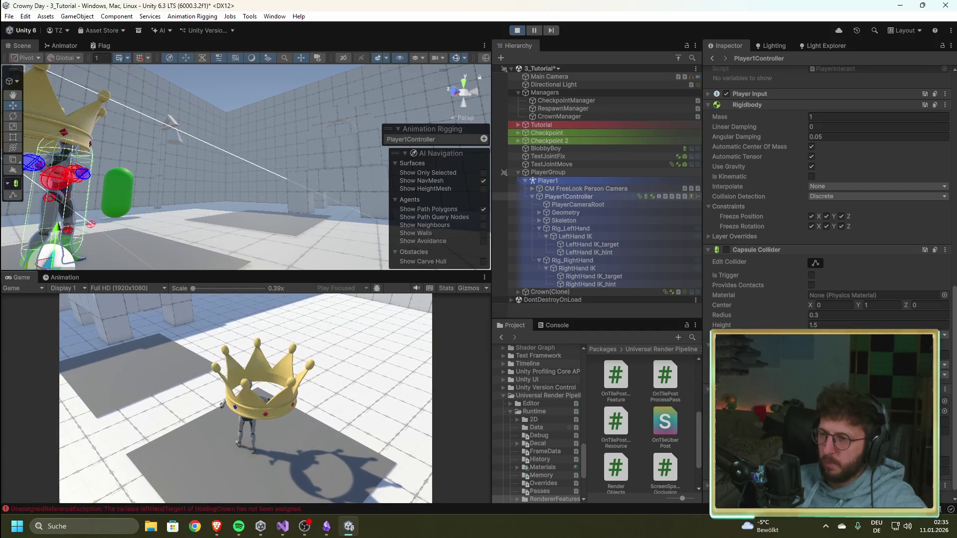
key("Escape")
left_click(517, 29)
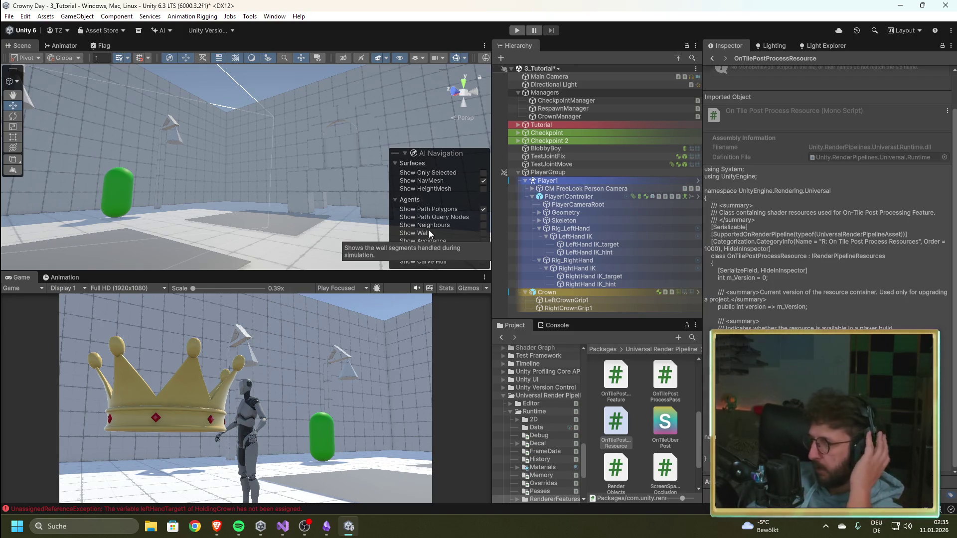
Review the Crown object's Holding Crown component in the Inspector
left_click(584, 292)
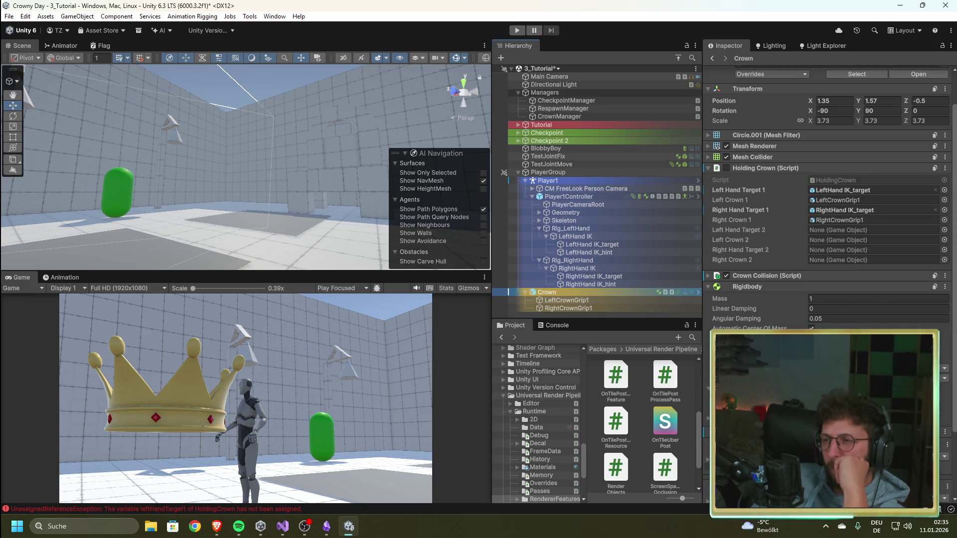
scroll(773, 320, "down", 4)
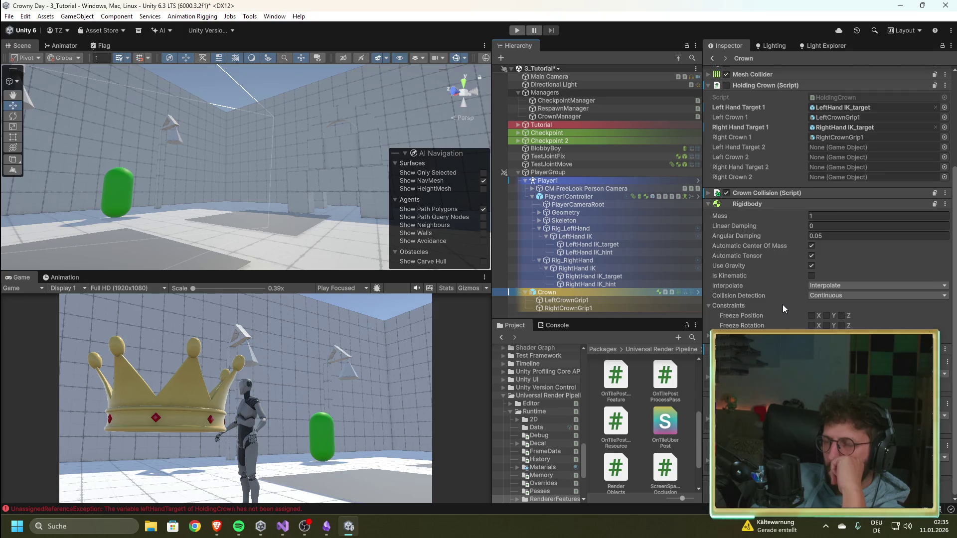
scroll(783, 306, "up", 6)
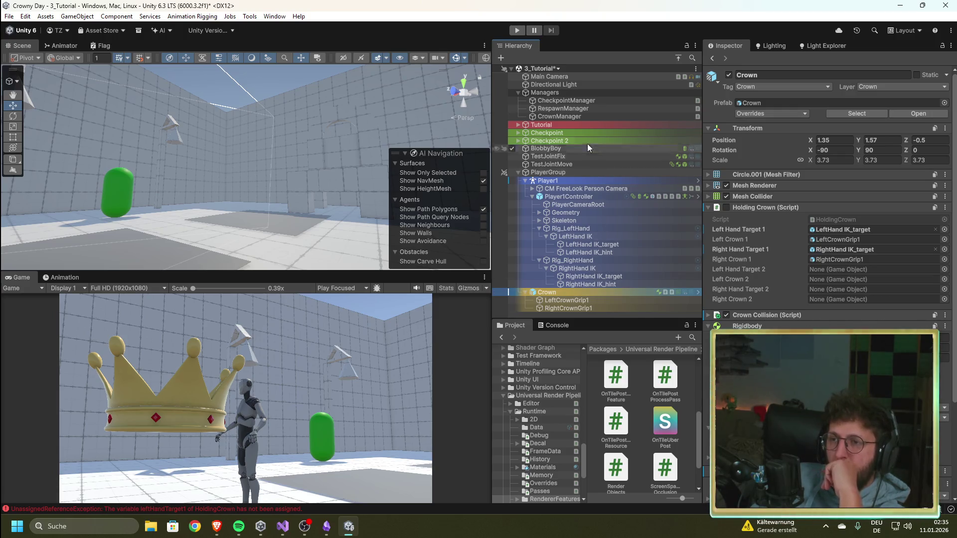
Show RespawnManager's settings: Crown Prefab set to Crown, Respawn Time 0.5, Crown field None
left_click(569, 109)
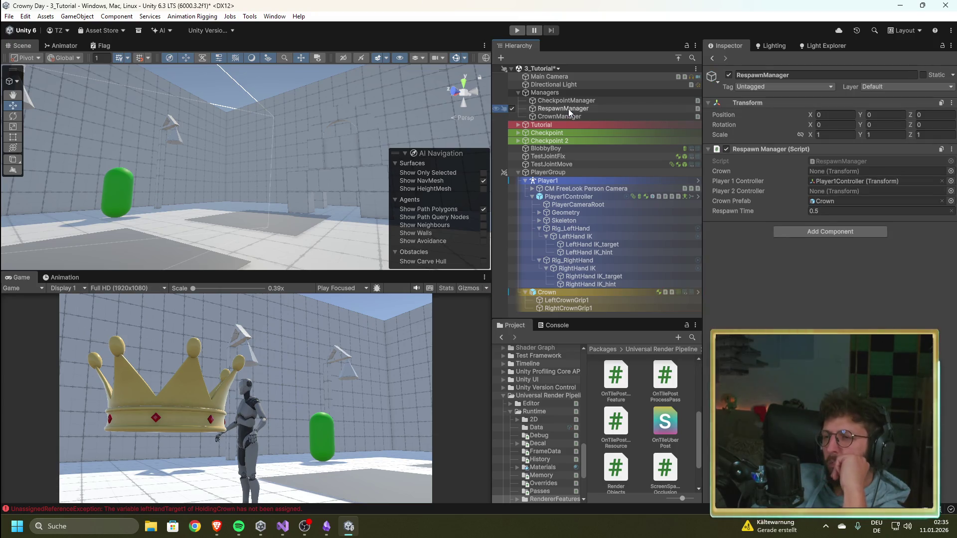
left_click(569, 117)
left_click(567, 109)
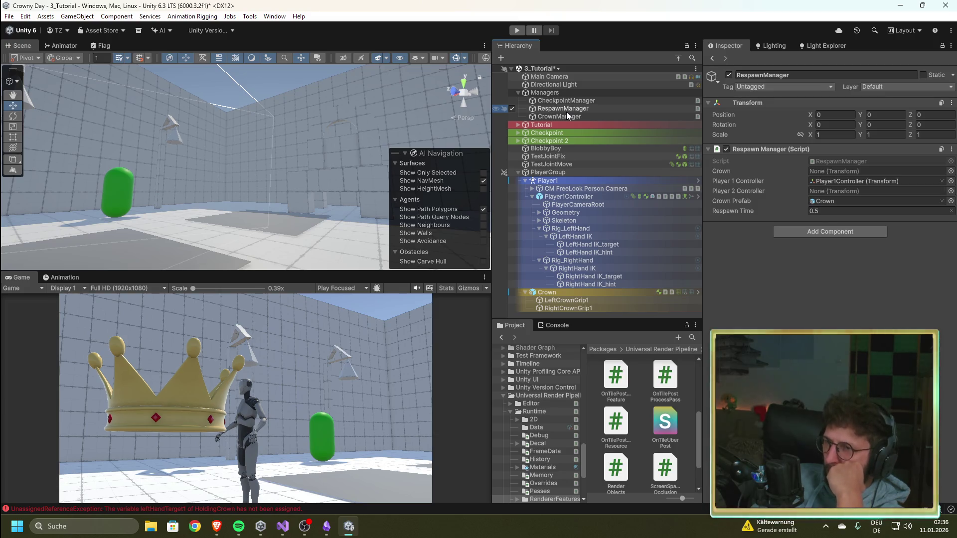
Delete line 17 'public Transform crown;' from RespawnManager.cs and save the script
left_click(282, 526)
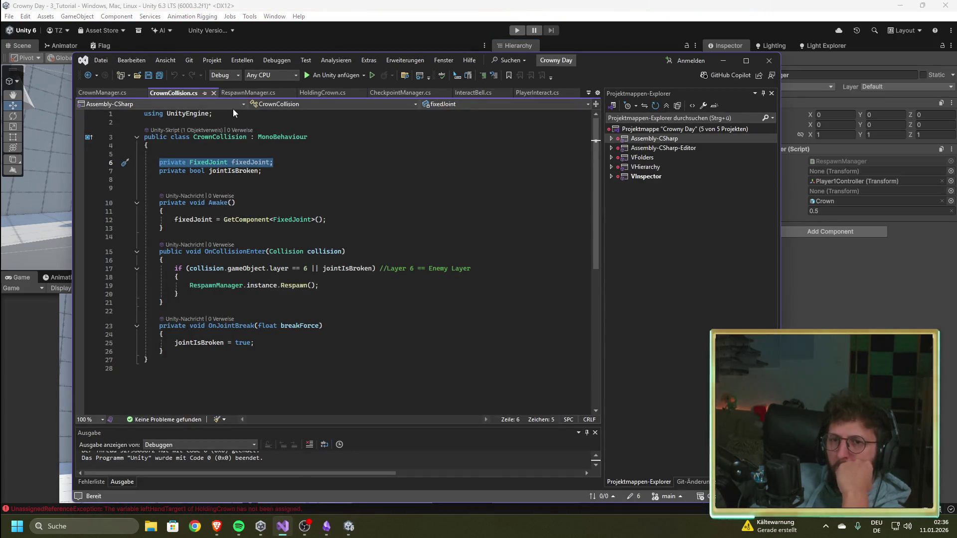
left_click(232, 92)
scroll(199, 233, "up", 4)
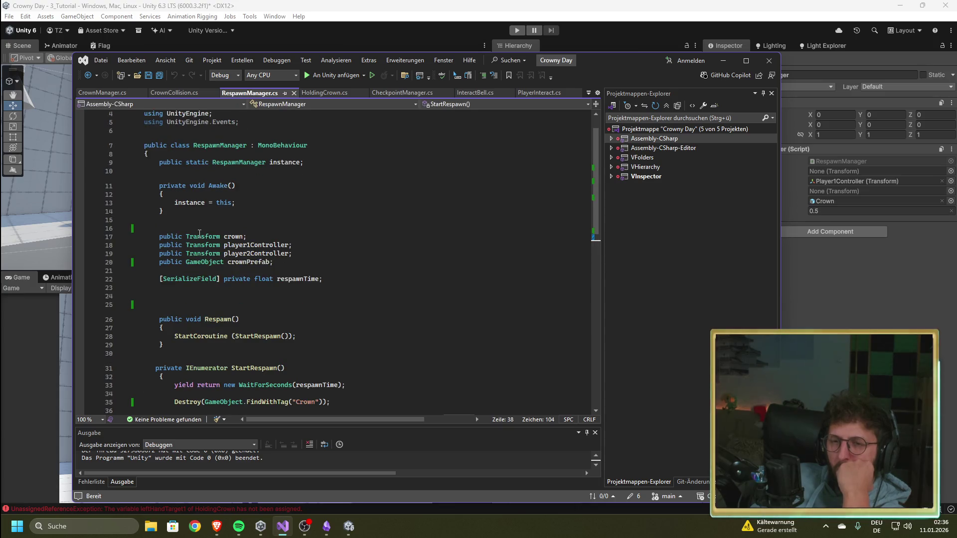
scroll(284, 280, "down", 4)
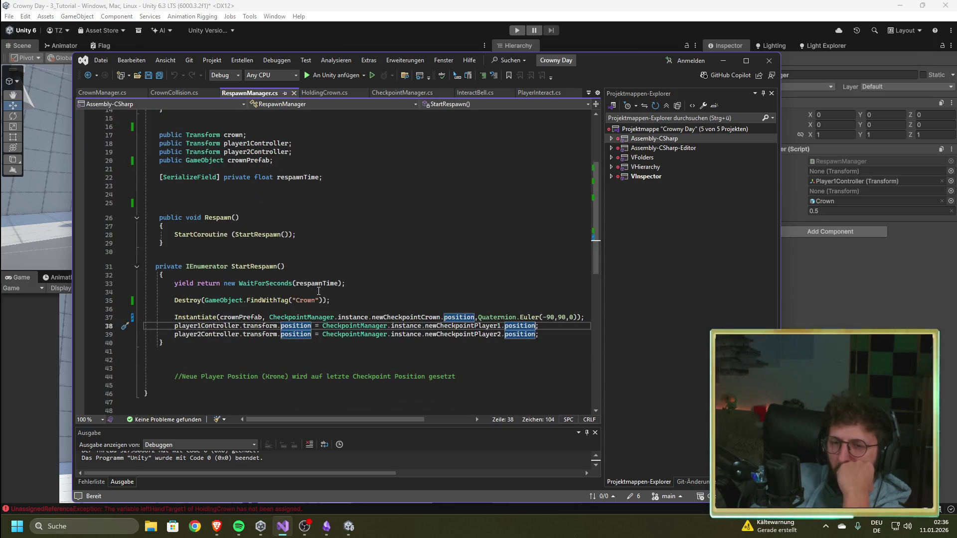
scroll(293, 228, "up", 5)
left_click_drag(247, 262, 157, 261)
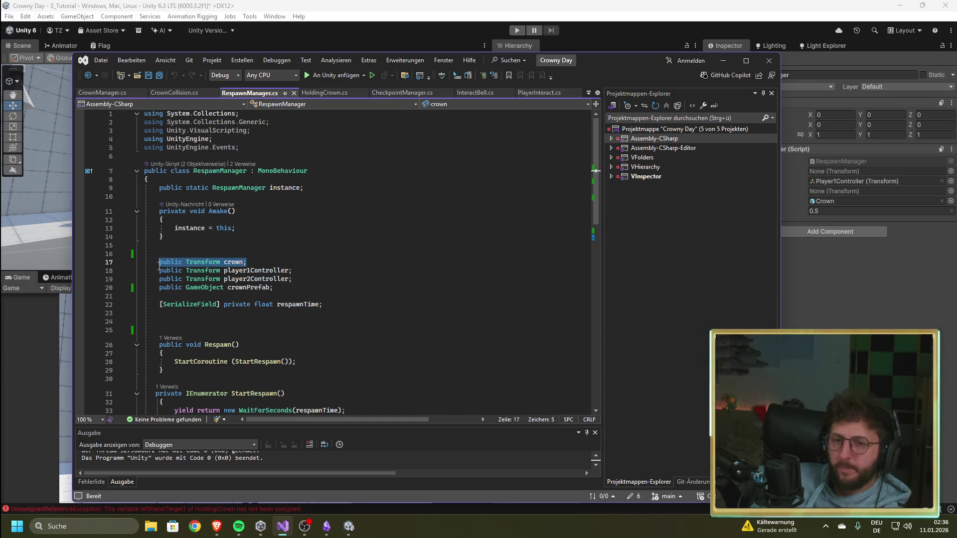
scroll(327, 285, "down", 5)
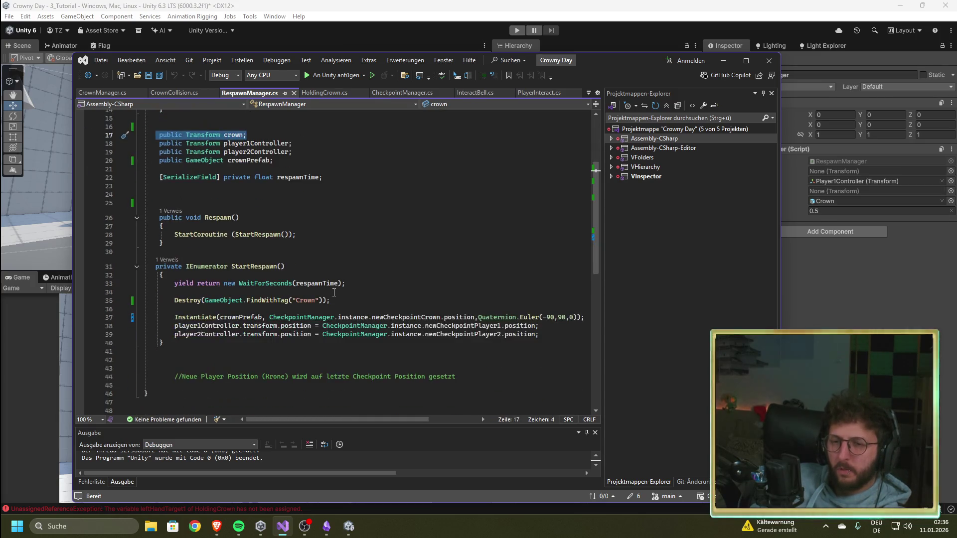
scroll(356, 260, "up", 3)
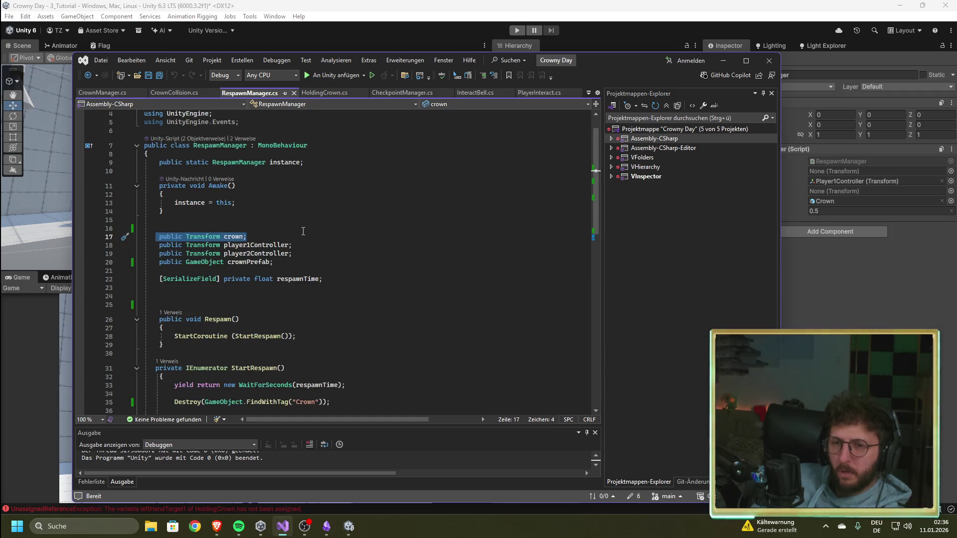
key("Delete")
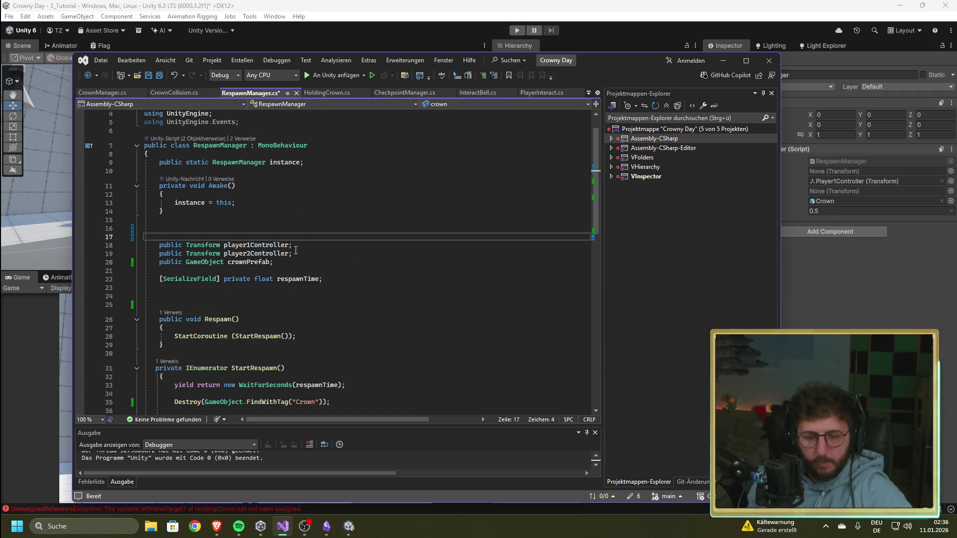
key("ctrl+s")
left_click(867, 166)
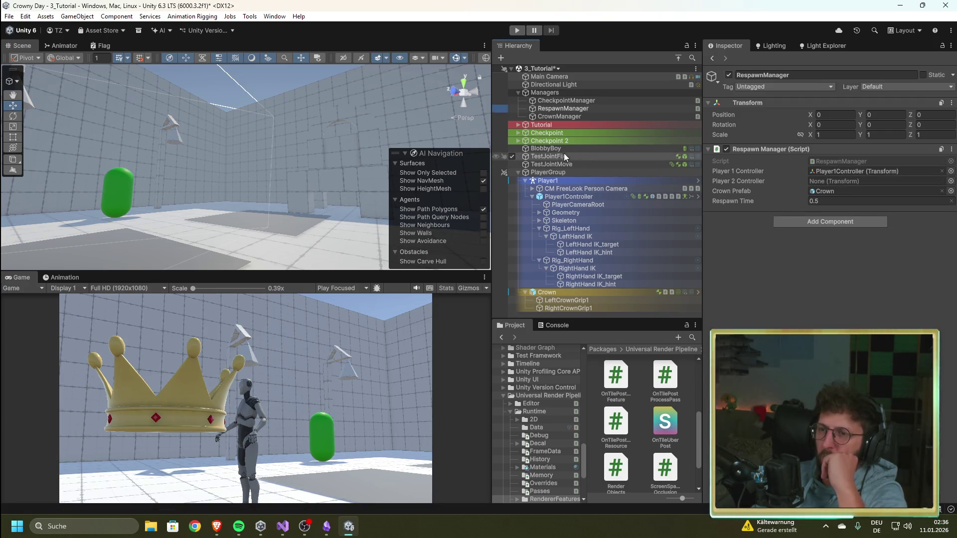
Select CrownManager in the Hierarchy to view its hand targets, crown grips and Fixed Joint fields
left_click(567, 115)
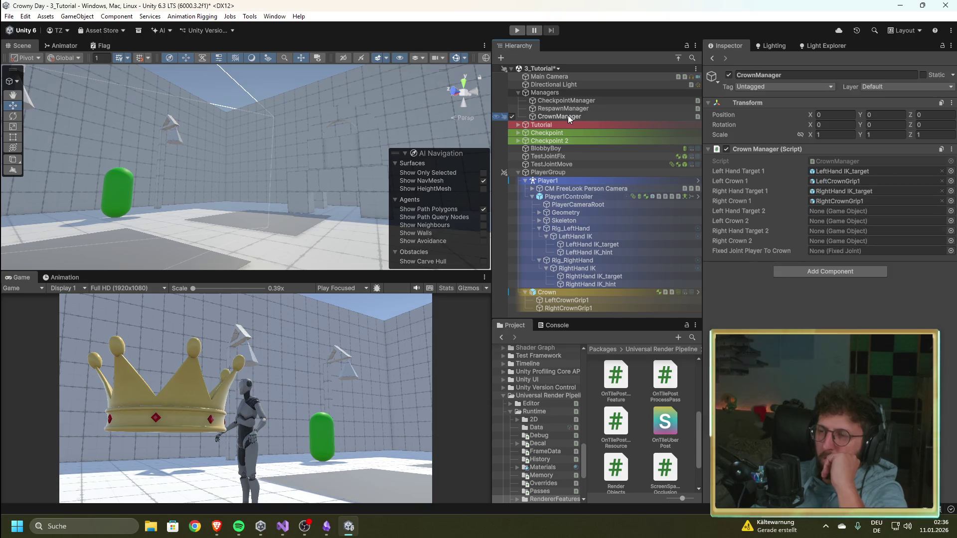
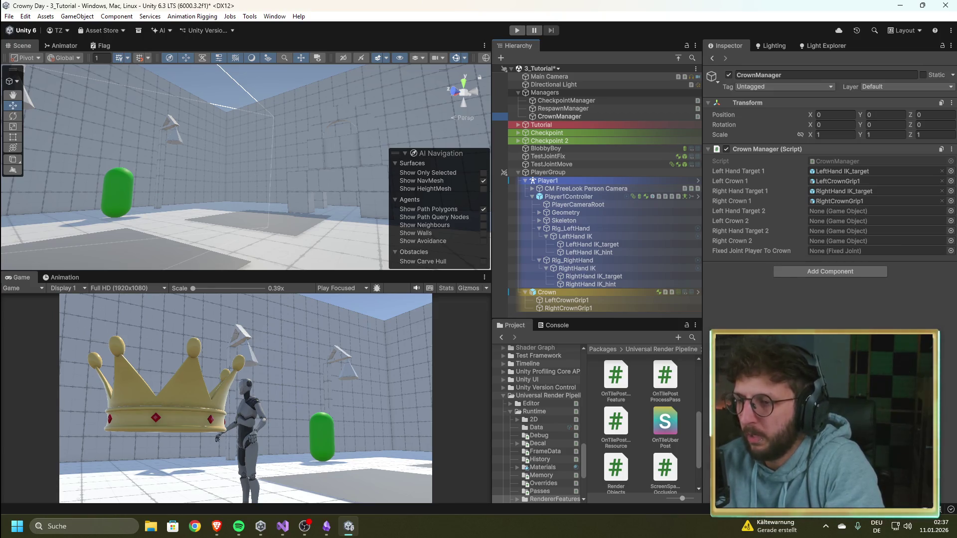
Play-test the crown scene, walking the player with W, then stop and return to RespawnManager.cs
left_click(522, 30)
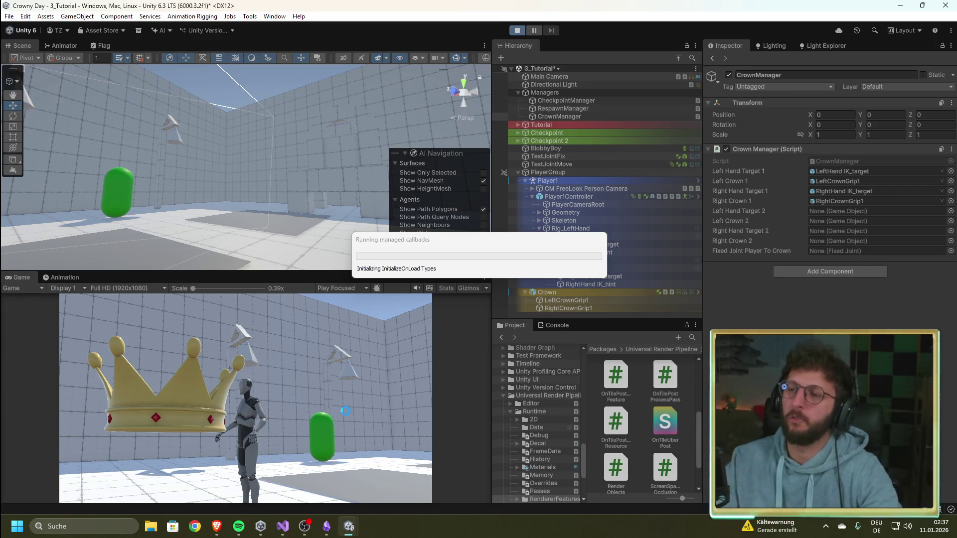
left_click(298, 423)
key("w")
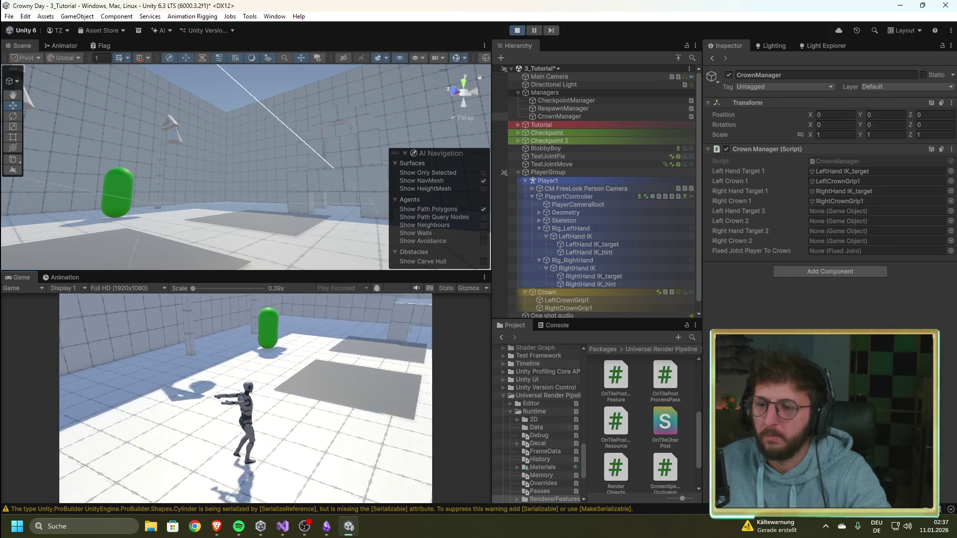
key("Escape")
left_click(517, 31)
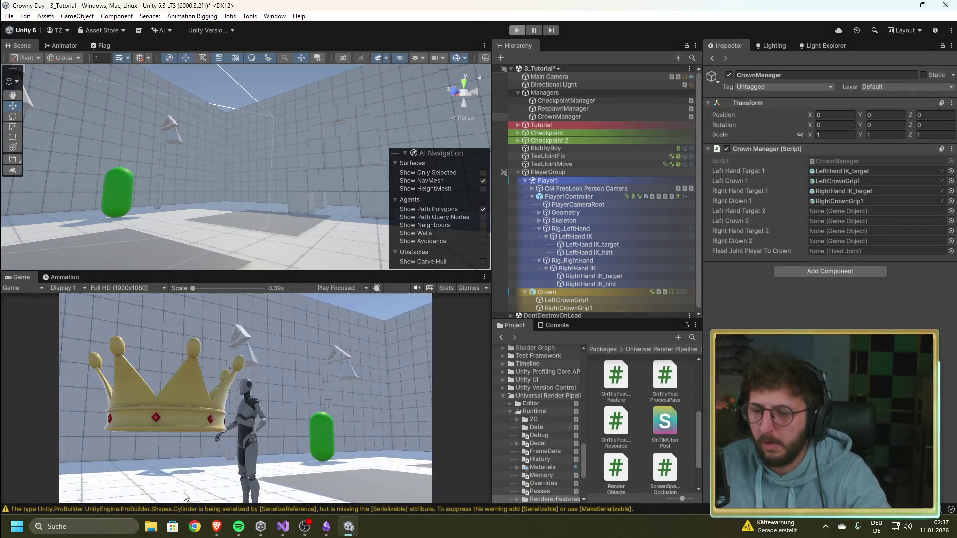
left_click(280, 527)
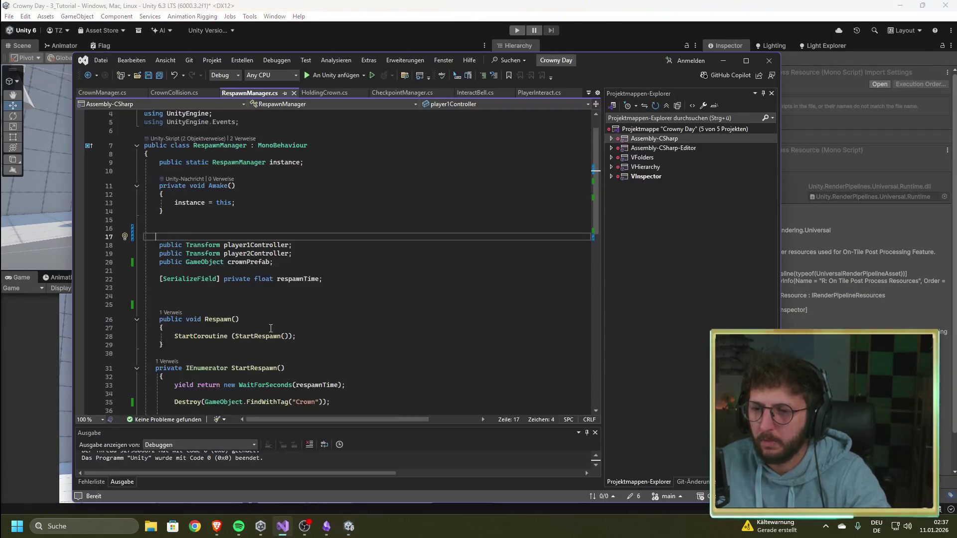
Look over CrownCollision.cs at line 20, then start Play mode again in Unity
left_click(175, 90)
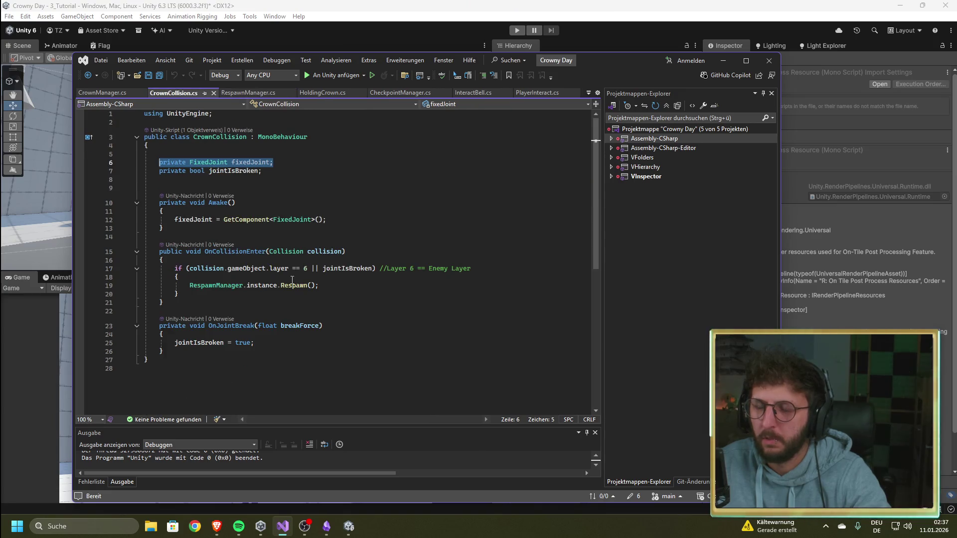
left_click(354, 291)
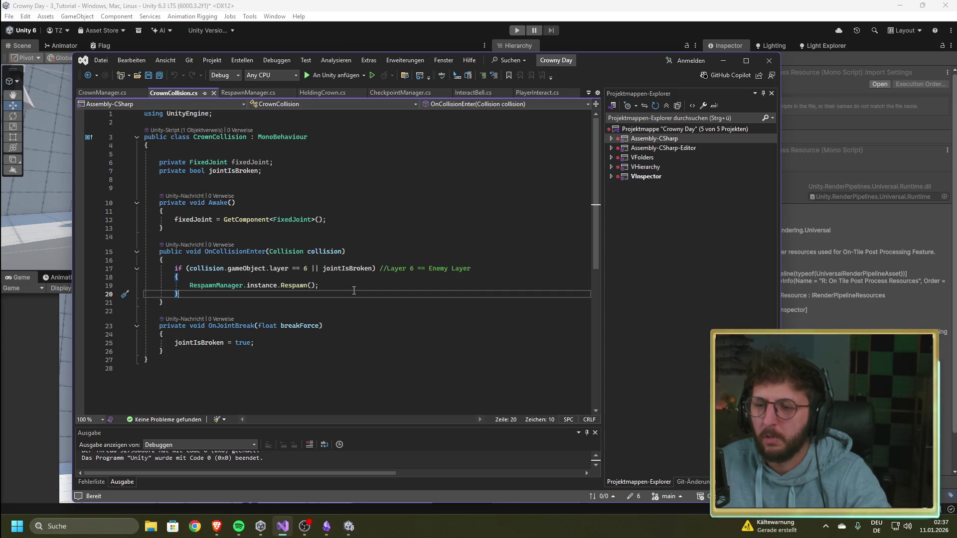
left_click(519, 30)
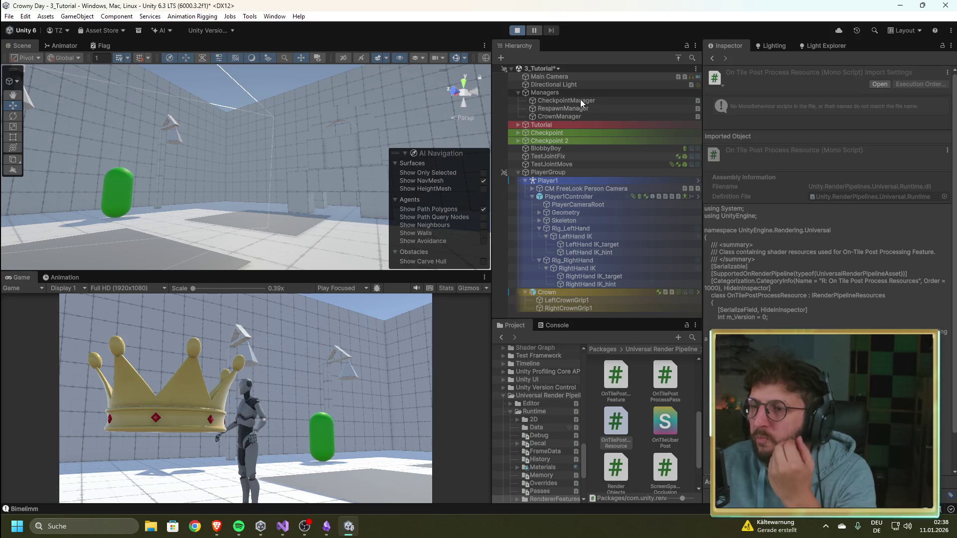
While running, inspect CheckpointManager and RespawnManager, move the player forward, and check the Console log
left_click(581, 100)
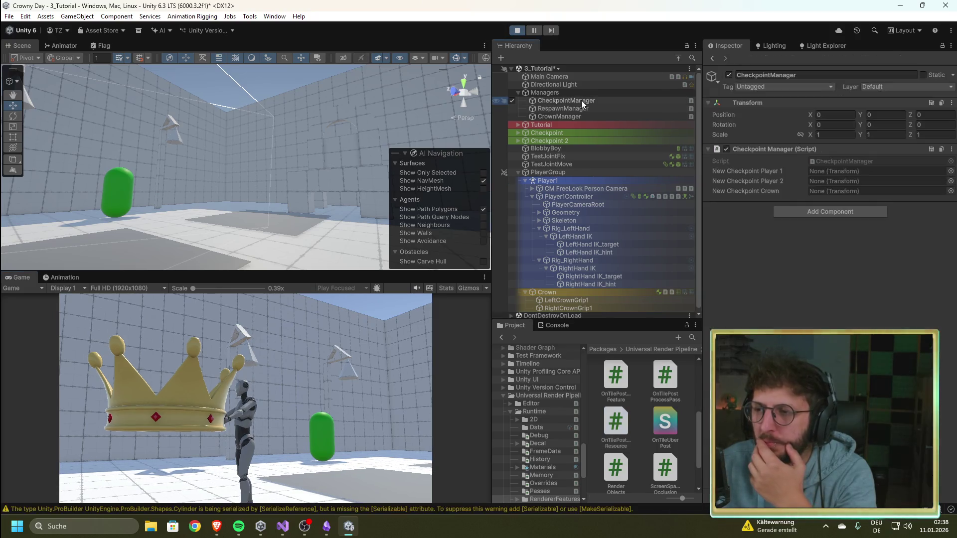
left_click(342, 306)
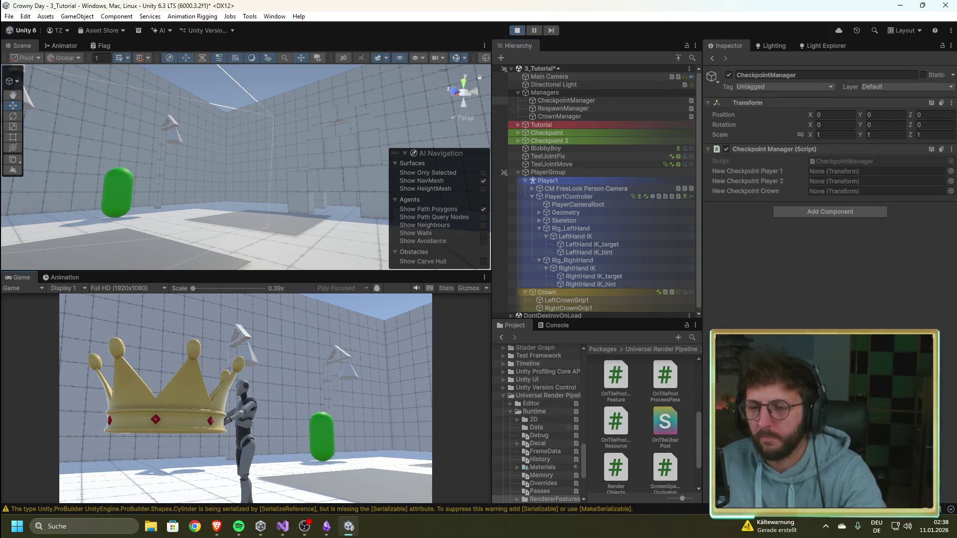
key("w")
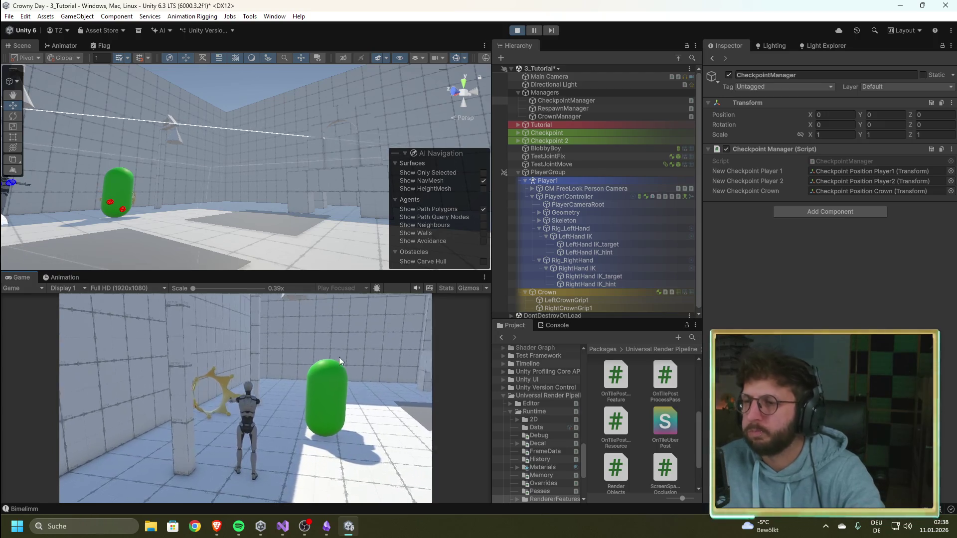
left_click(581, 109)
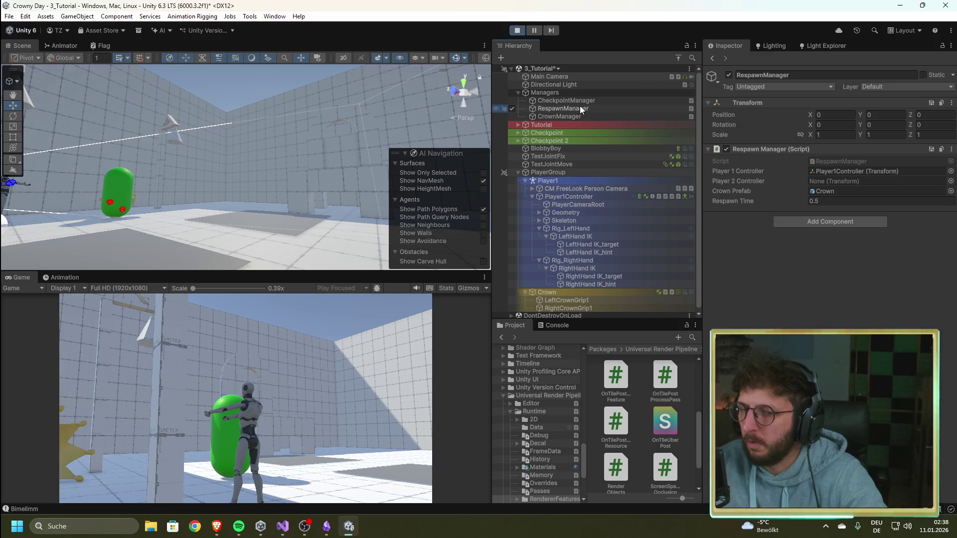
mouse_move(286, 535)
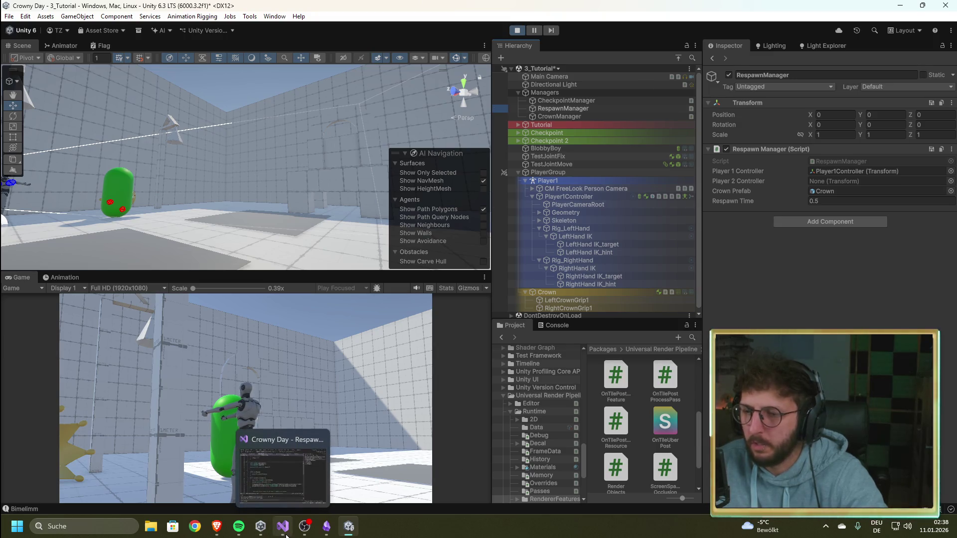
left_click(557, 326)
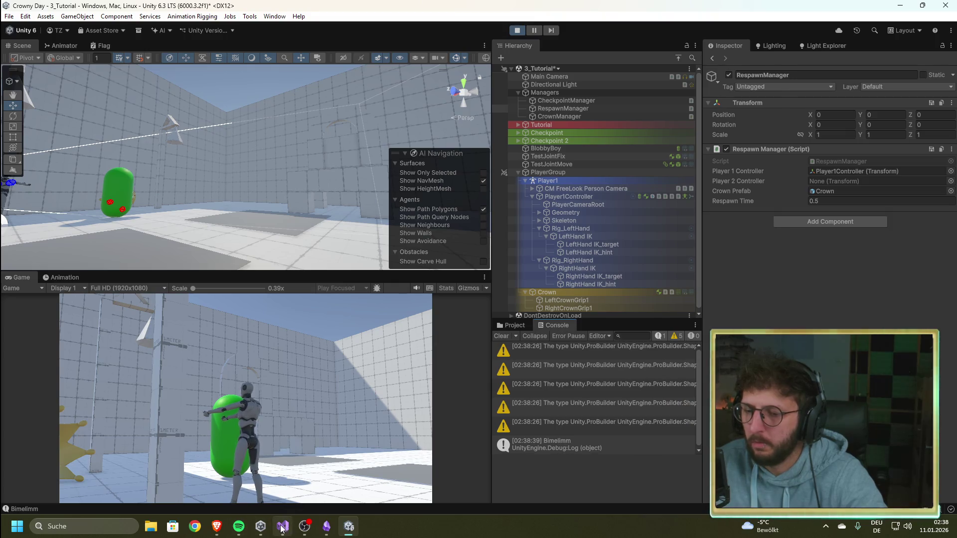
left_click(282, 527)
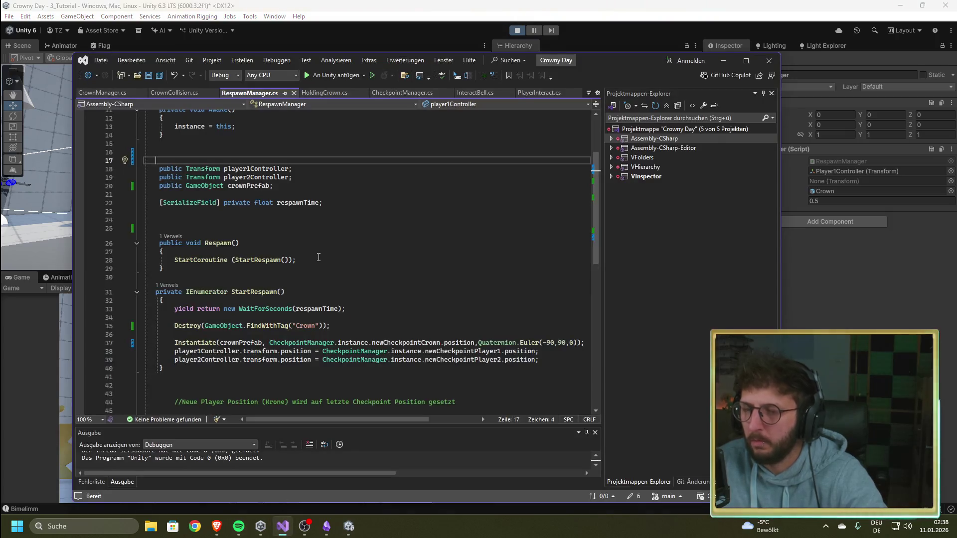
Compare CrownCollision.cs with Unity, then restart Play mode, which spawns a Crown(Clone)
left_click(193, 94)
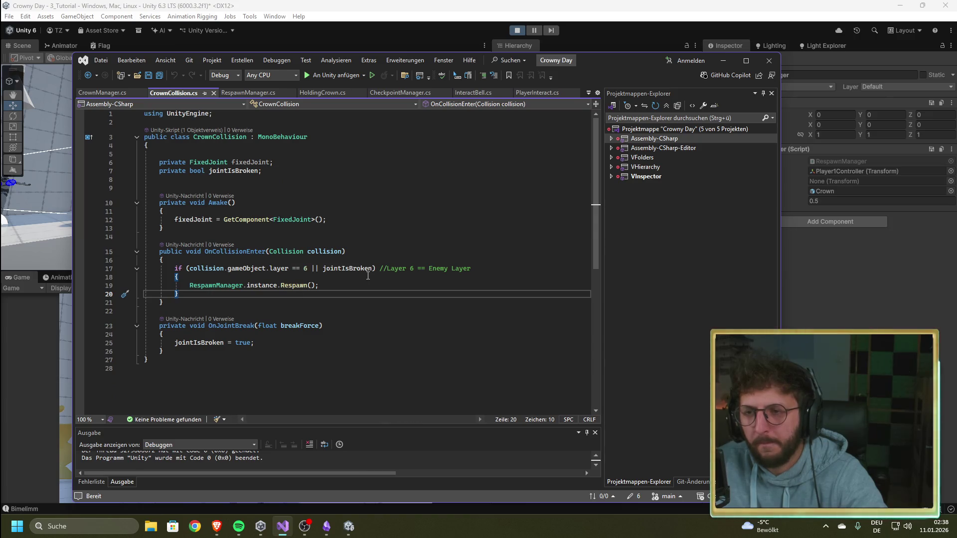
key("alt+Tab")
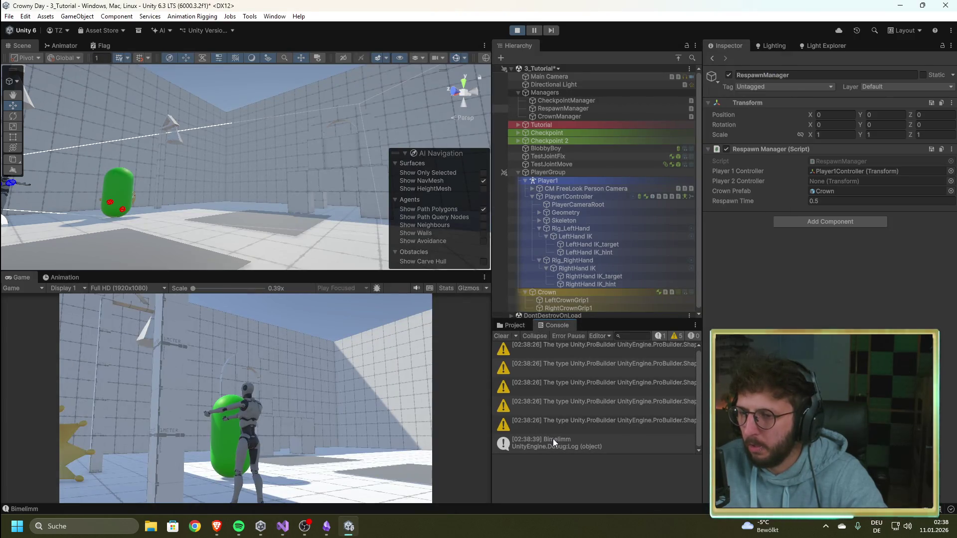
scroll(552, 439, "down", 1)
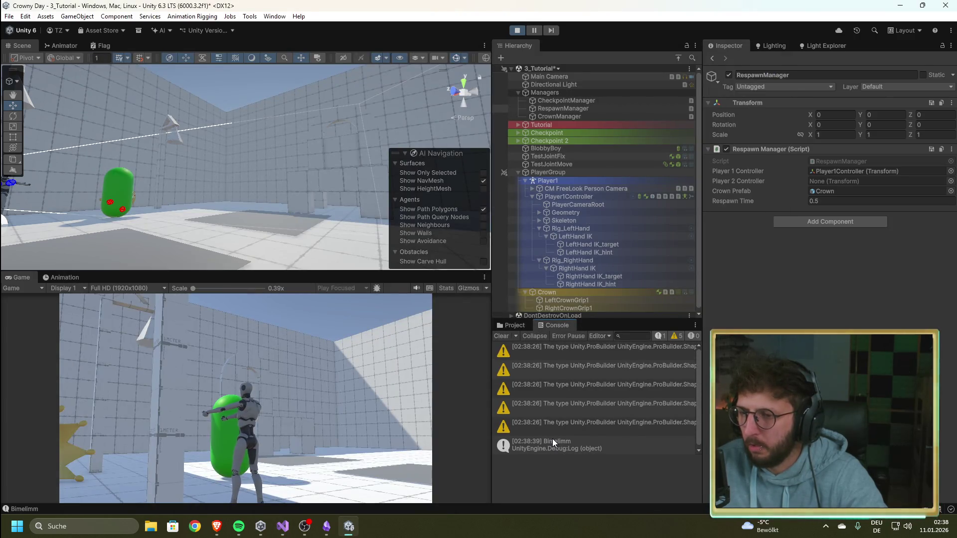
left_click(282, 526)
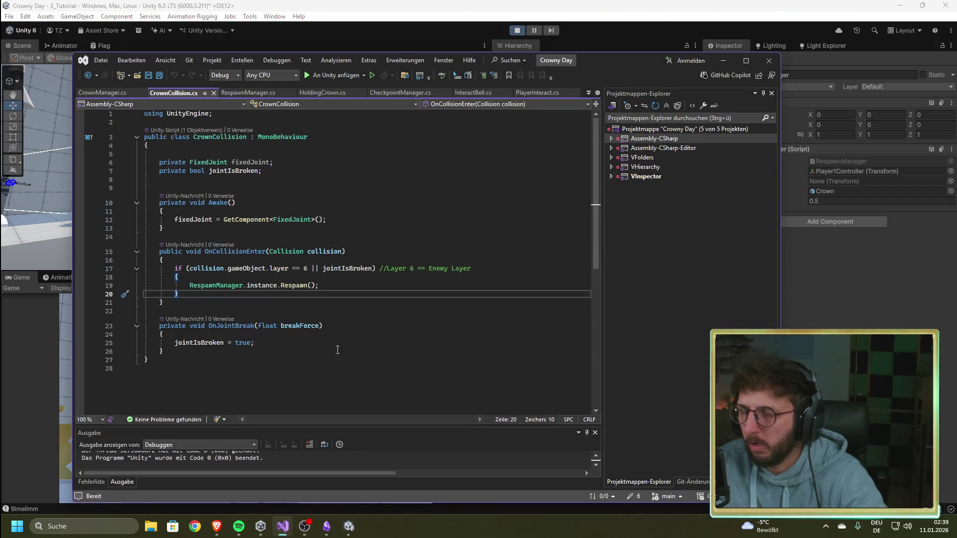
mouse_move(235, 173)
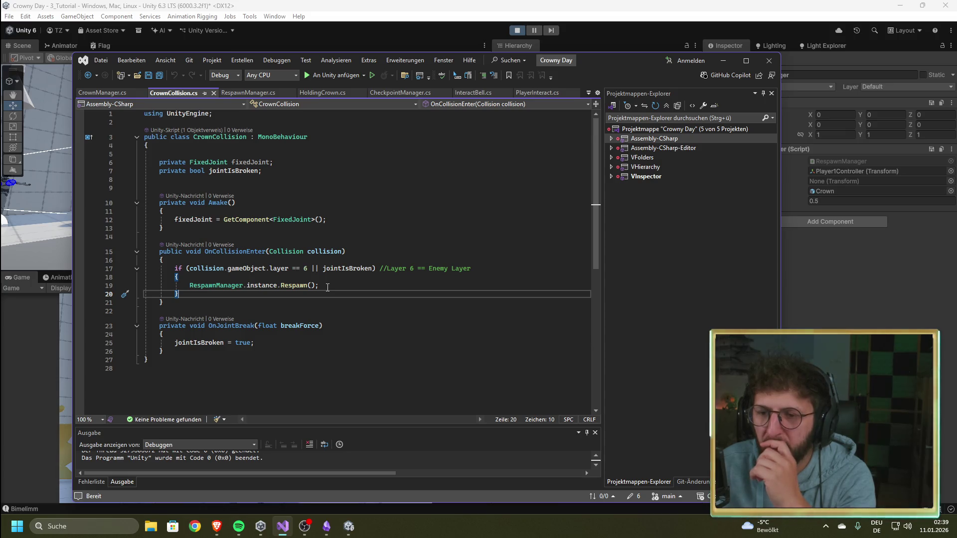
left_click(519, 30)
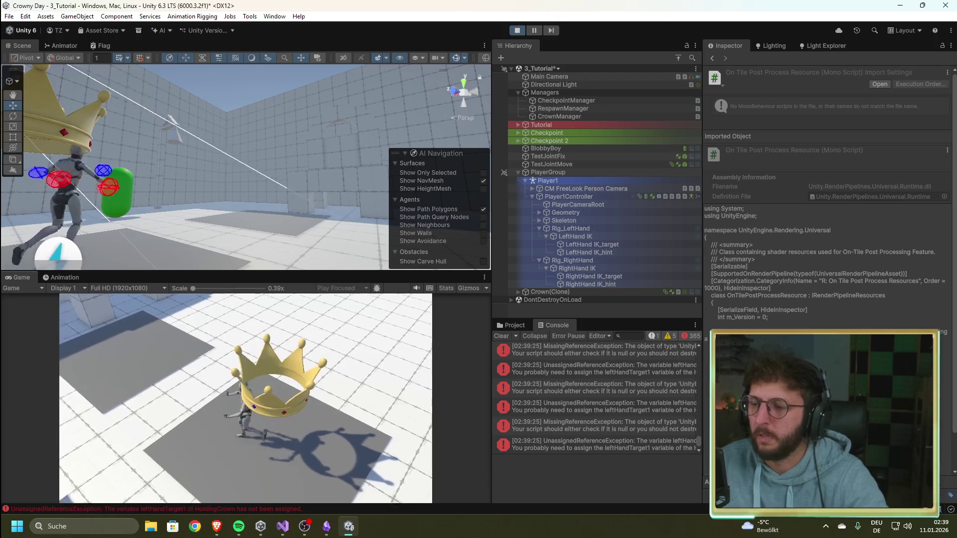
Stop Play mode and inspect the missing-reference error and the CrownManager object
left_click(516, 30)
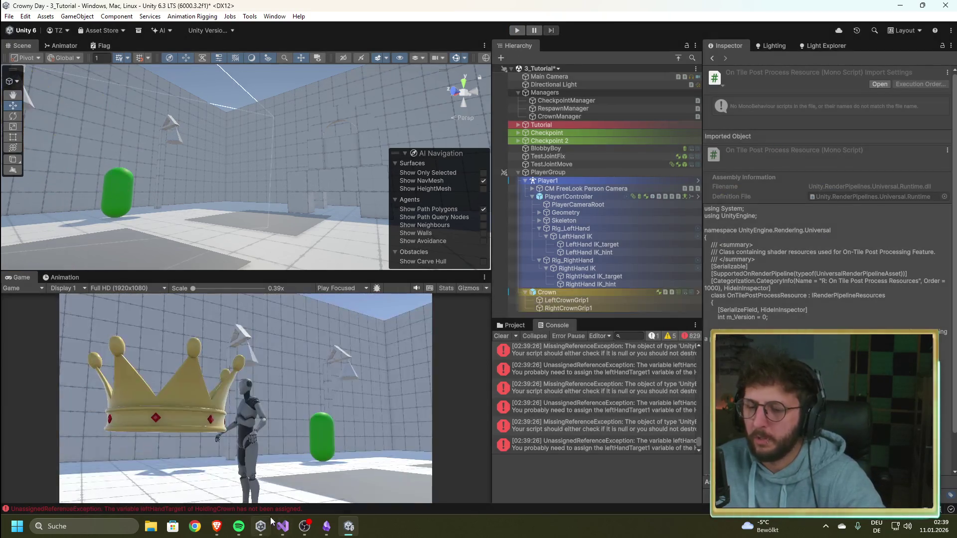
left_click(608, 389)
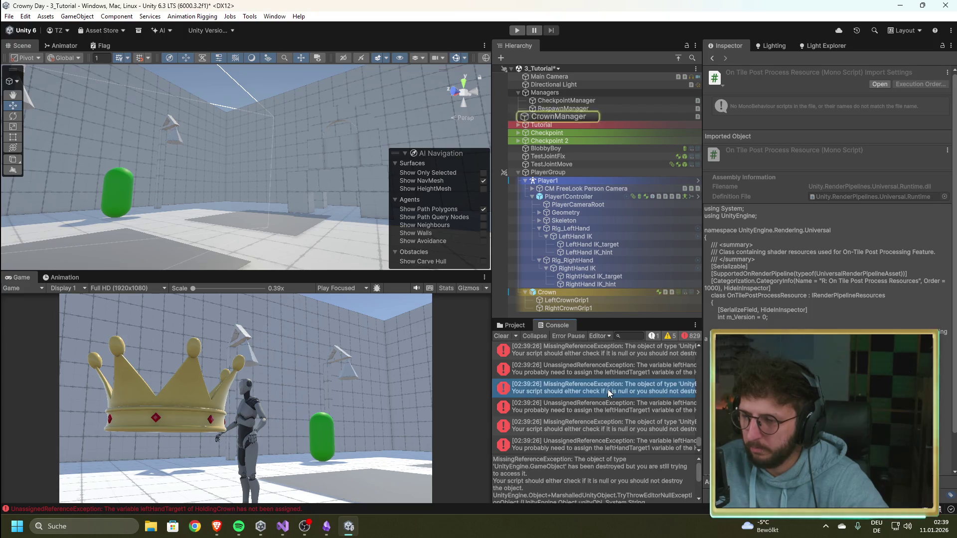
left_click(564, 116)
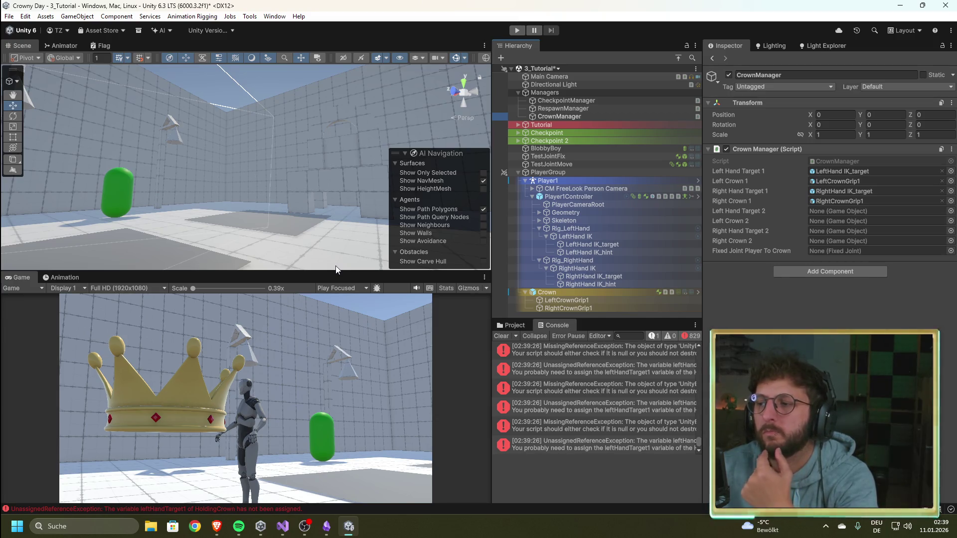
Browse the Project files to Assets/4_Prefabs/Player and select the Crown prefab
left_click(511, 326)
mouse_move(583, 466)
left_mouse_down()
mouse_move(591, 363)
mouse_move(590, 409)
left_mouse_up()
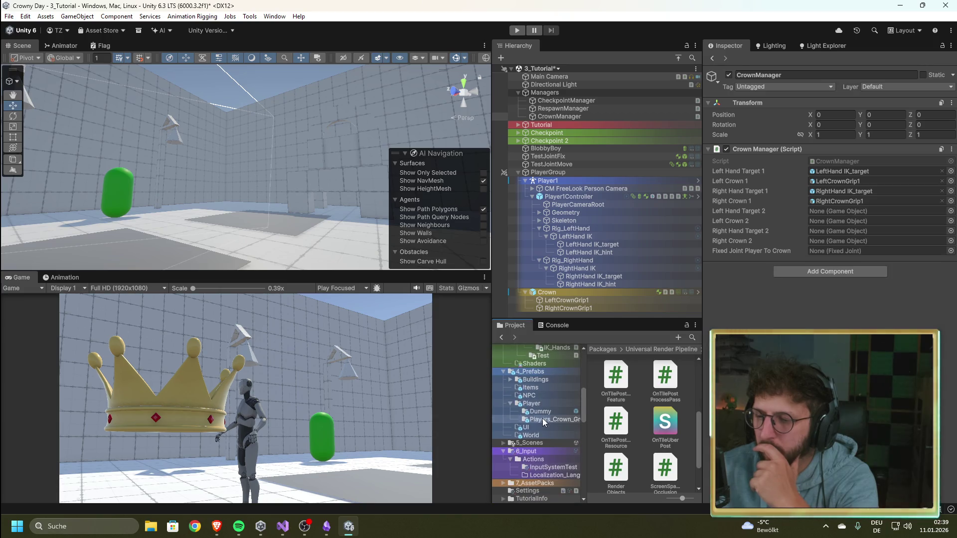
left_click(542, 418)
left_click(614, 383)
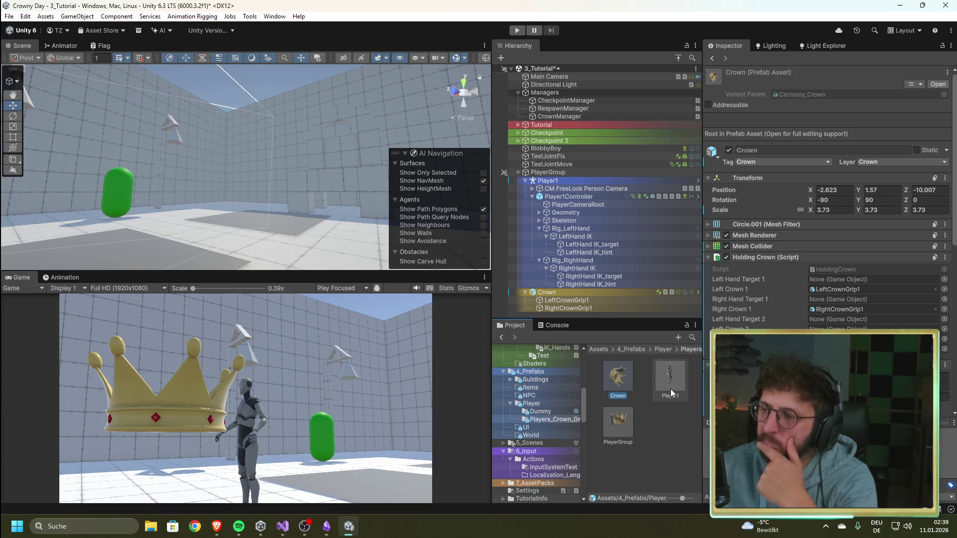
Dismiss the Left Hand Target 1 object picker without choosing, and select the Crown instance
left_click(944, 279)
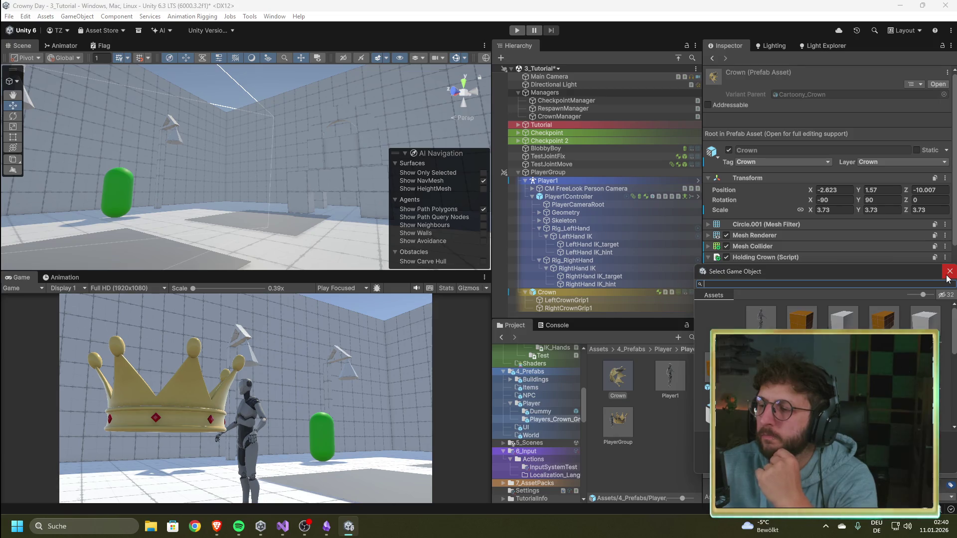
left_click(949, 271)
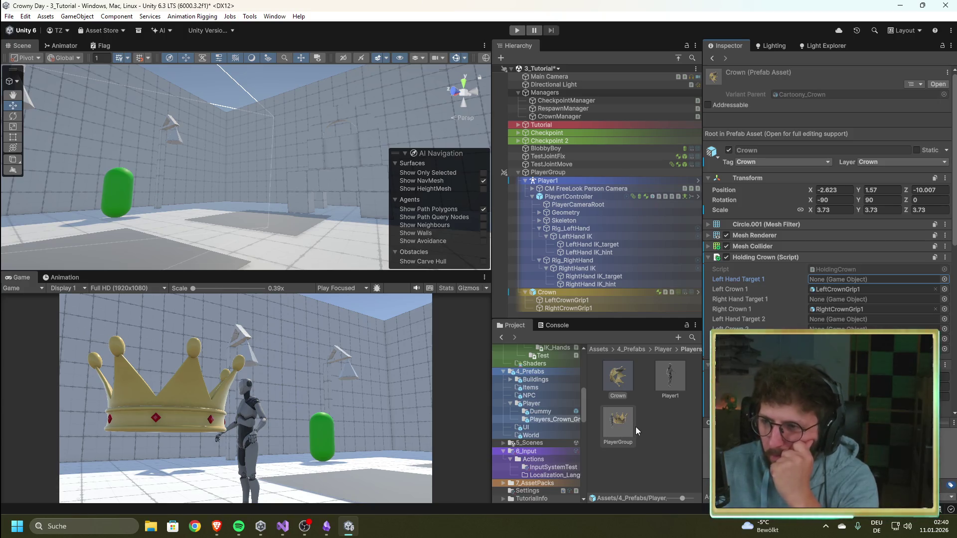
left_click(576, 294)
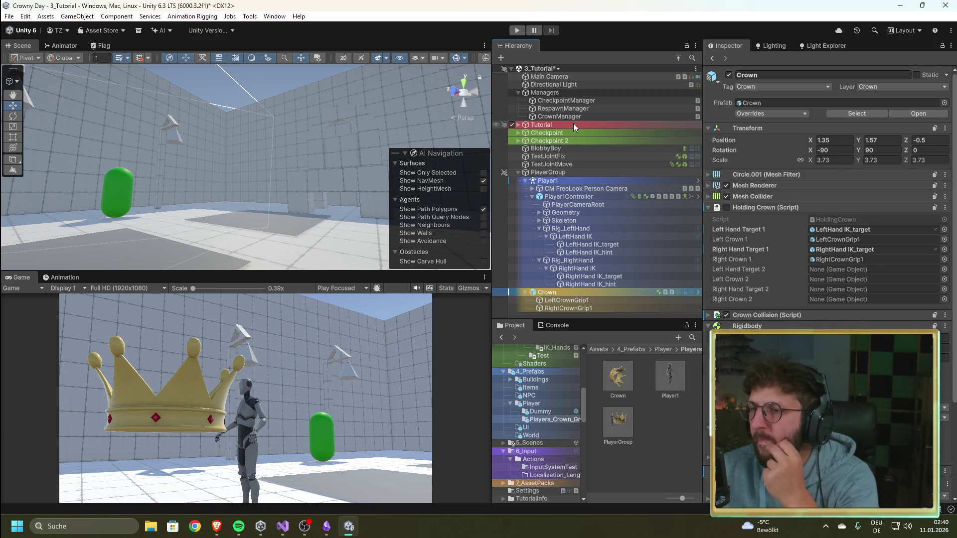
Glance at CrownCollision.cs, then review Player1Controller's Rigidbody and Capsule Collider in Unity
left_click(282, 526)
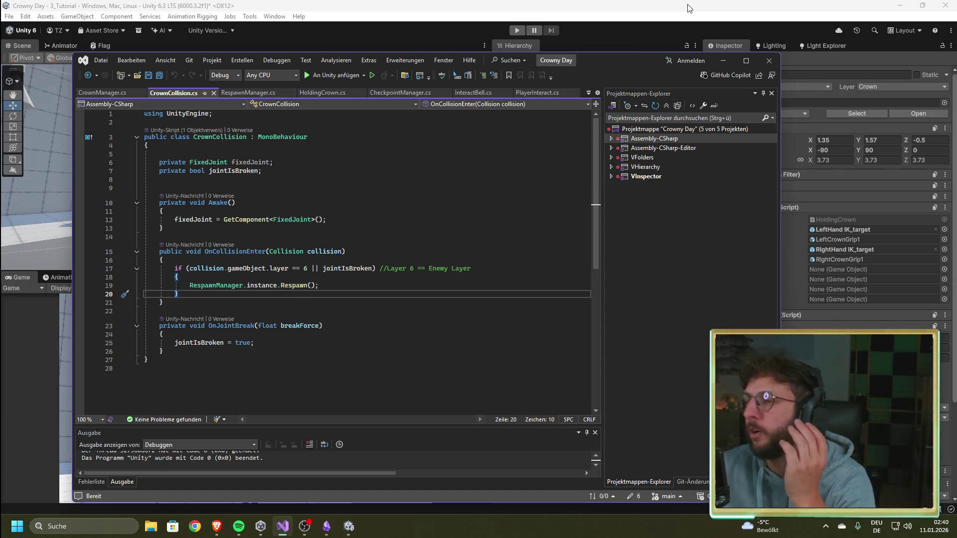
left_click(689, 9)
left_click(589, 198)
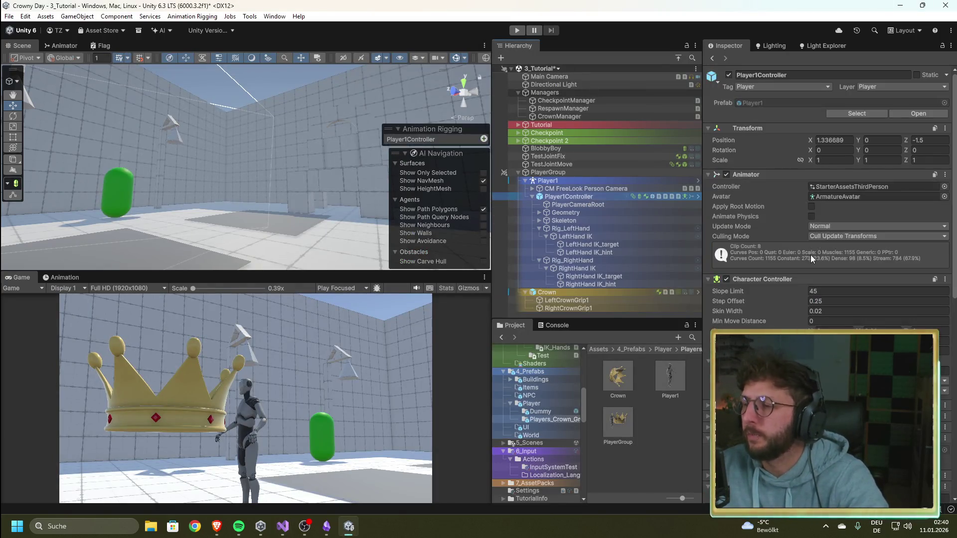
scroll(798, 260, "down", 10)
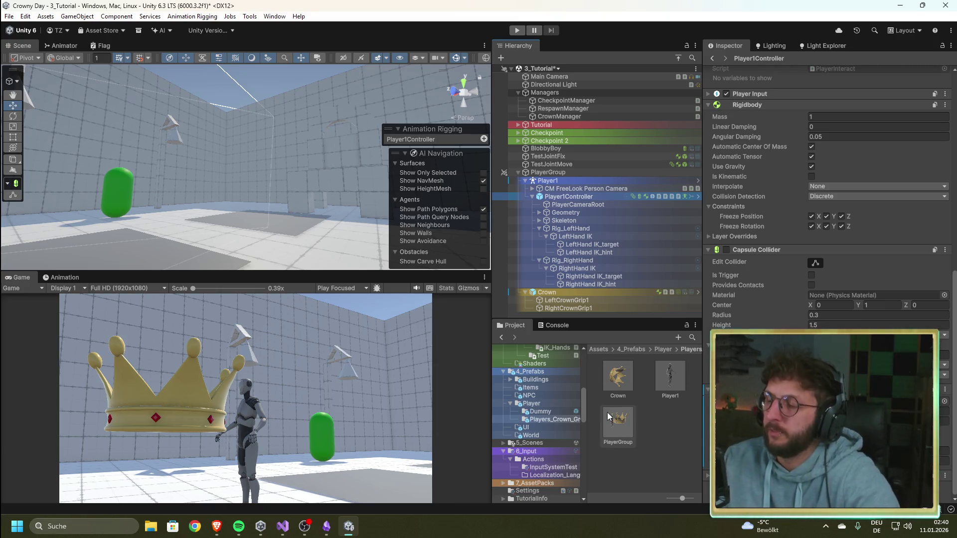
Change line 12 in Awake to GameObject.FindWithTag("Player").GetComponent<FixedJoint>()
mouse_move(279, 528)
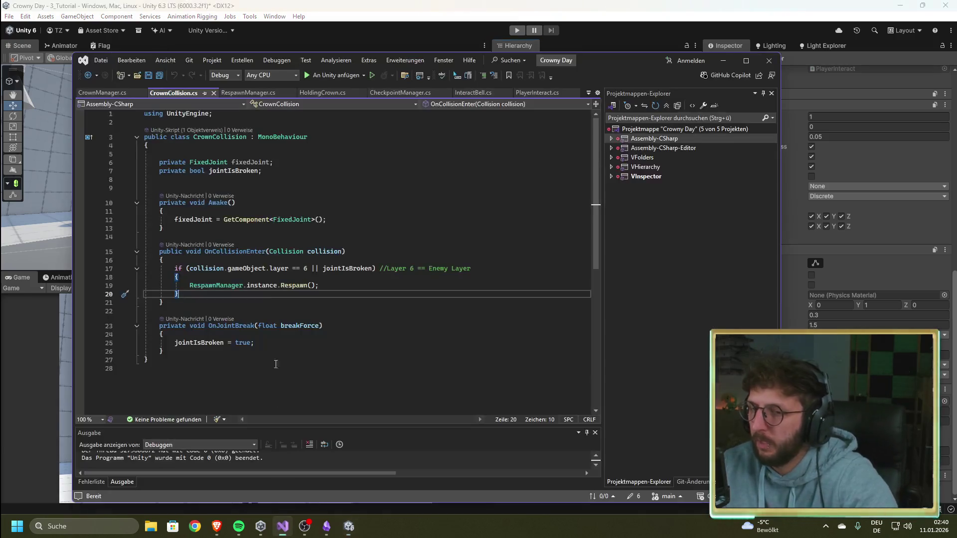
left_click(282, 471)
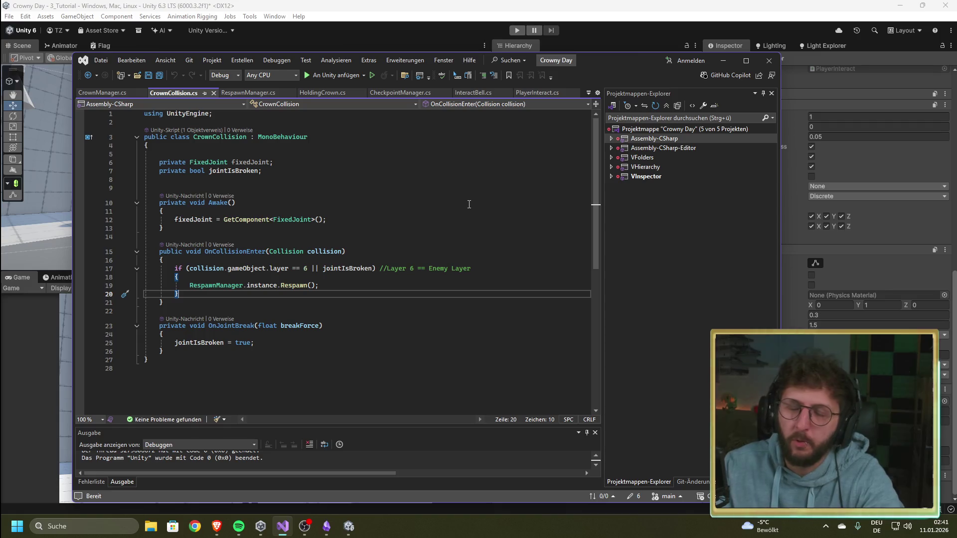
left_click(225, 219)
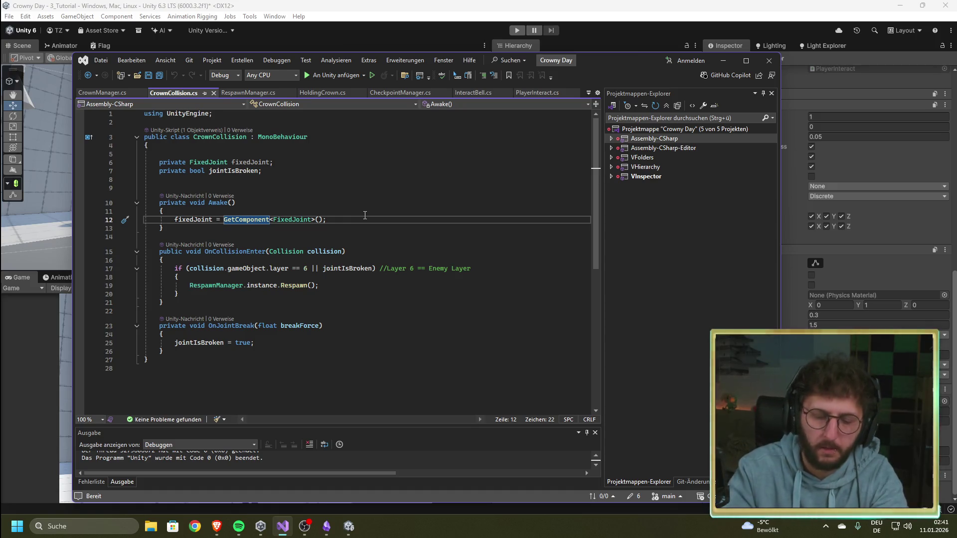
type("GameObject")
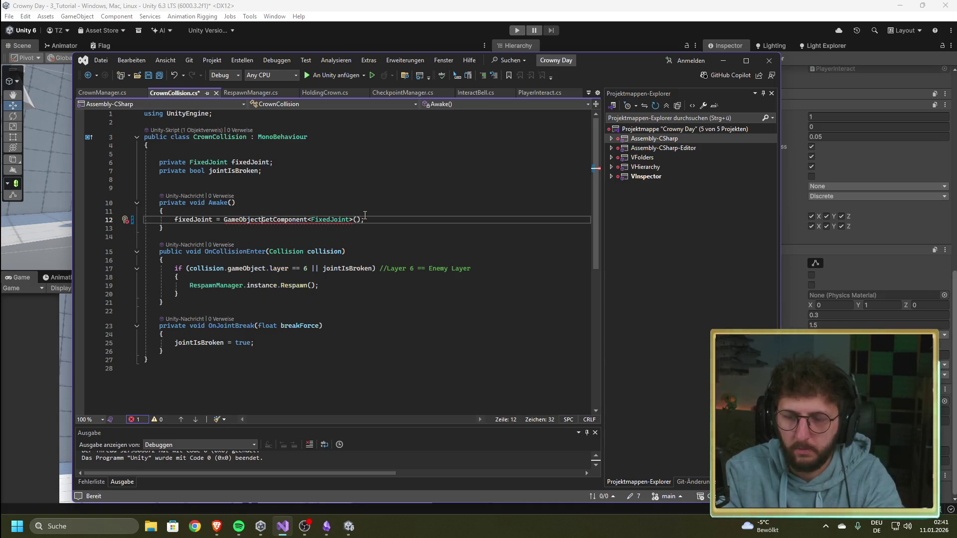
type(".")
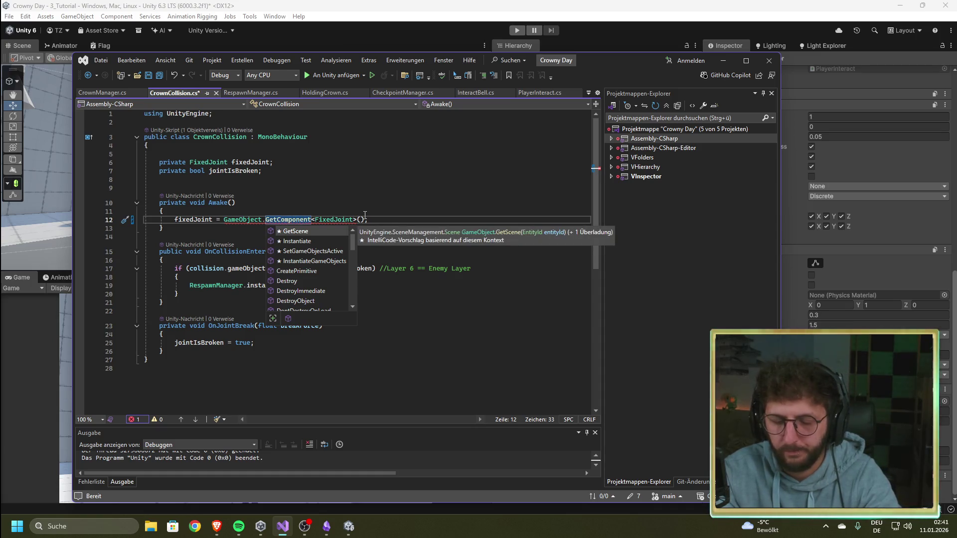
type("t")
key("Down")
key("Down")
key("Down")
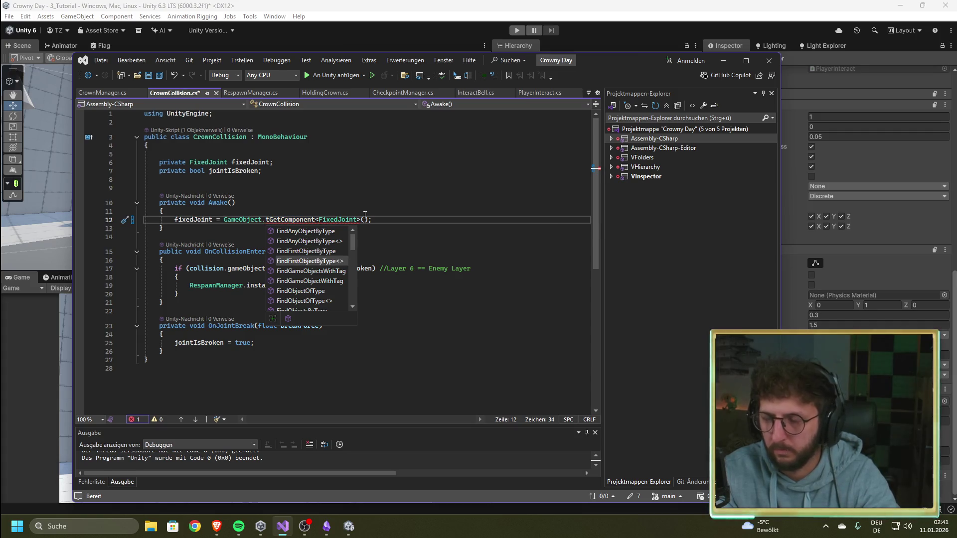
key("Down")
key("Down")
key("Down")
key("Down")
key("Down")
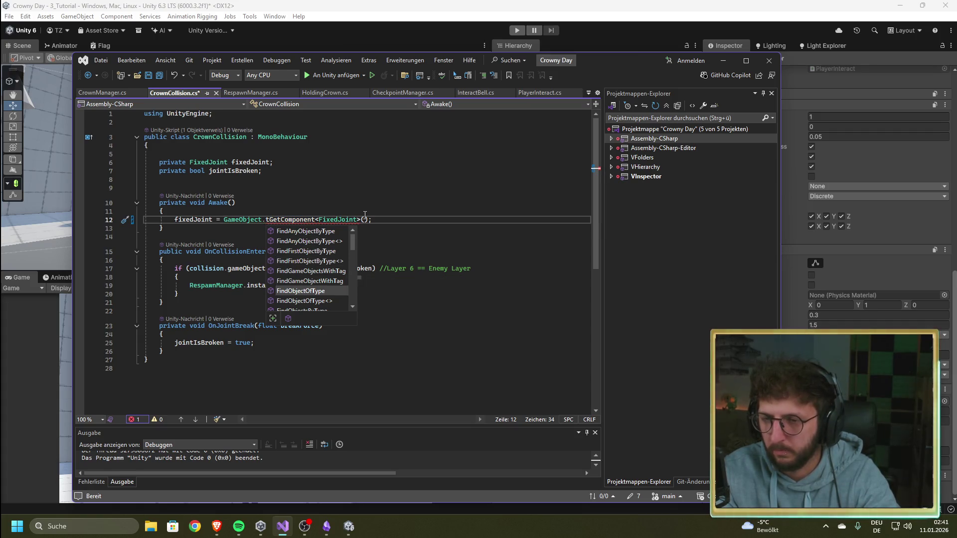
key("Down")
key("Down")
key("Down")
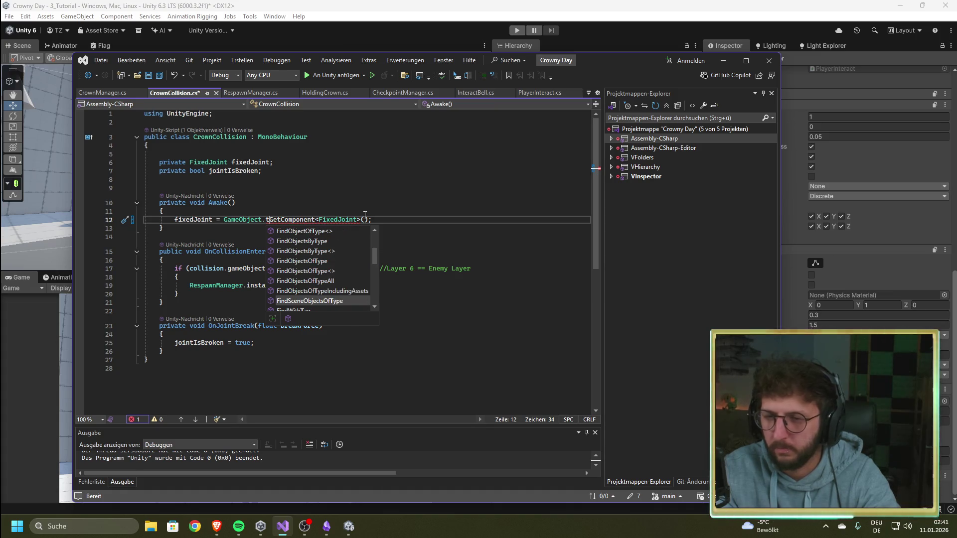
key("Tab")
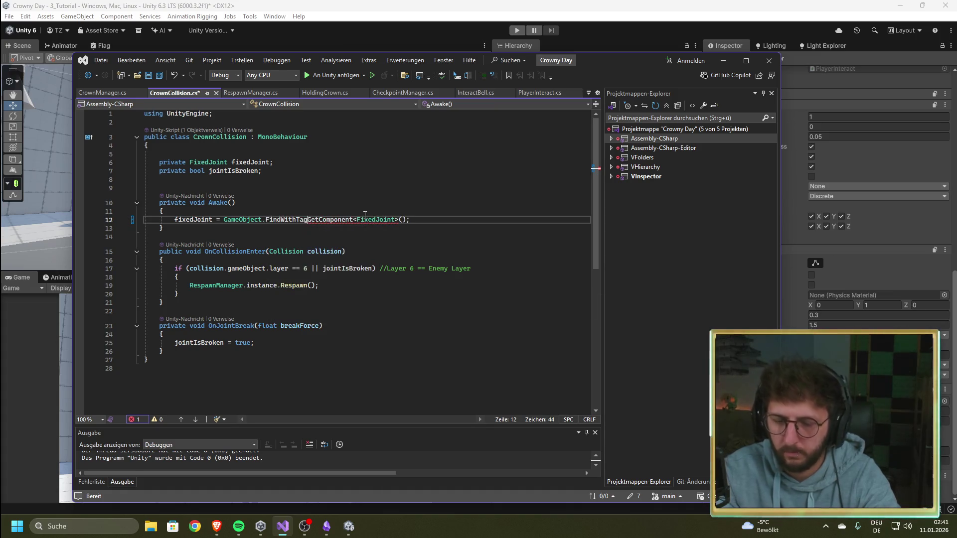
type("(")
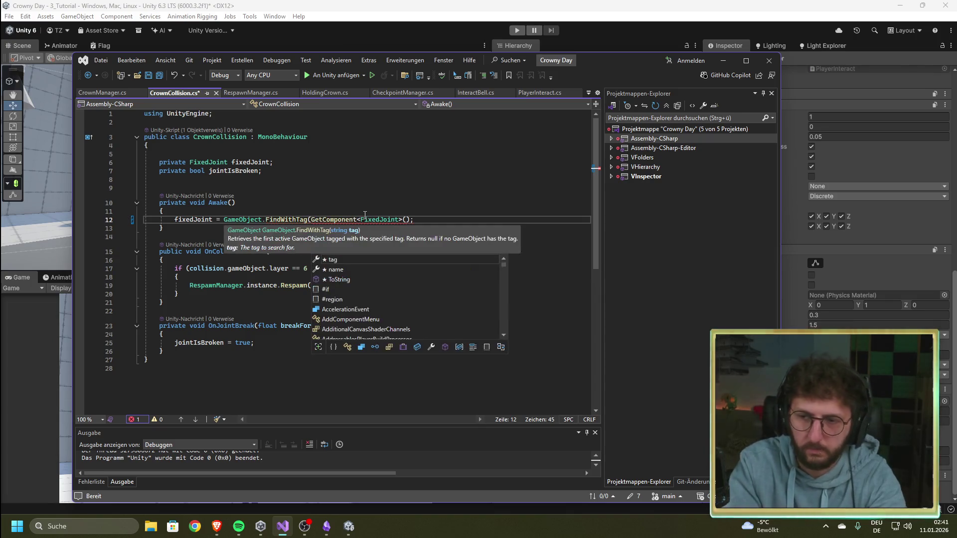
key("Escape")
type("\"Player")
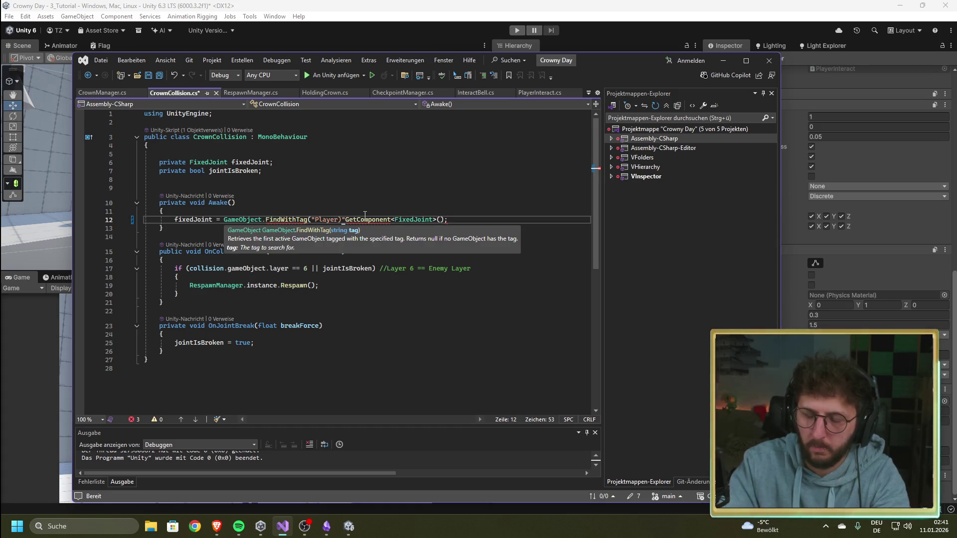
type("\"")
type(").")
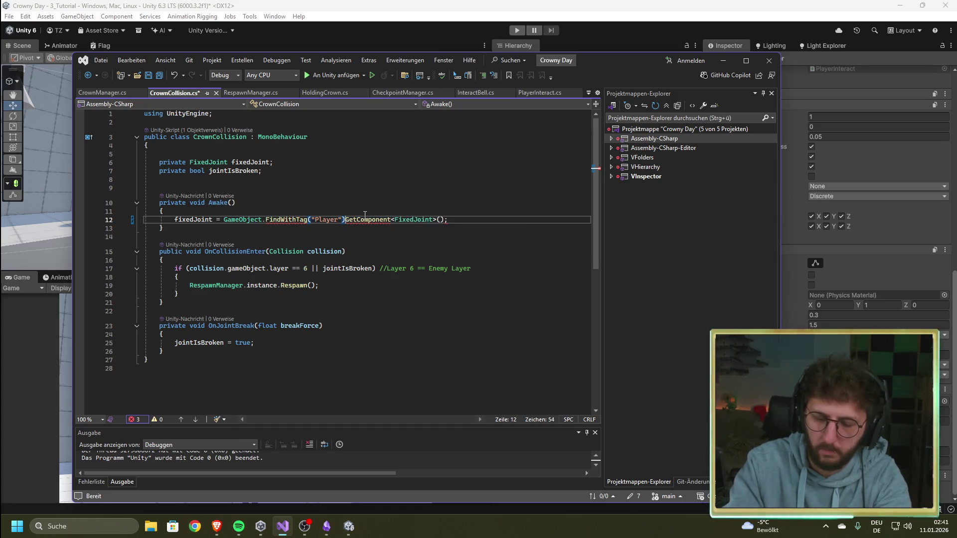
Save CrownCollision.cs and switch to Unity so it recompiles
left_click(377, 203)
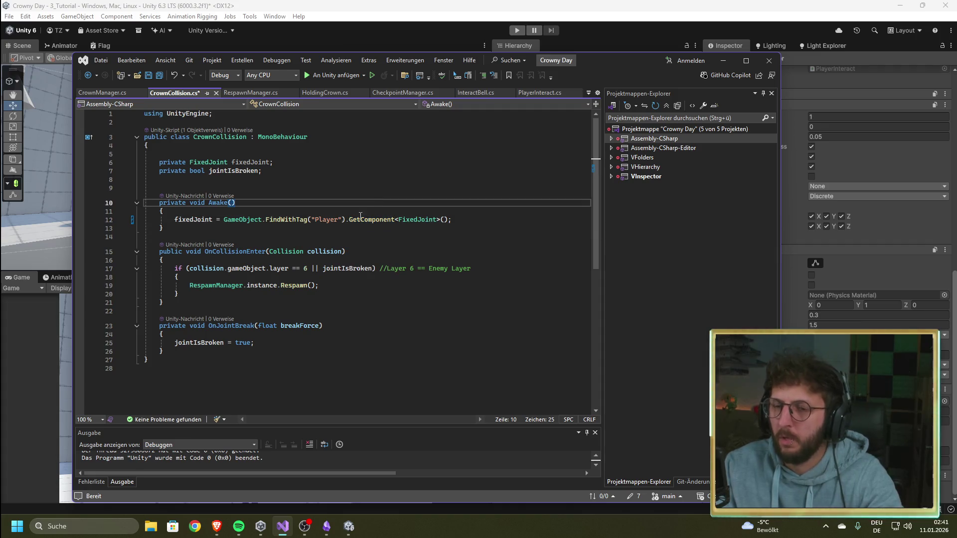
left_click(272, 231)
key("ctrl+s")
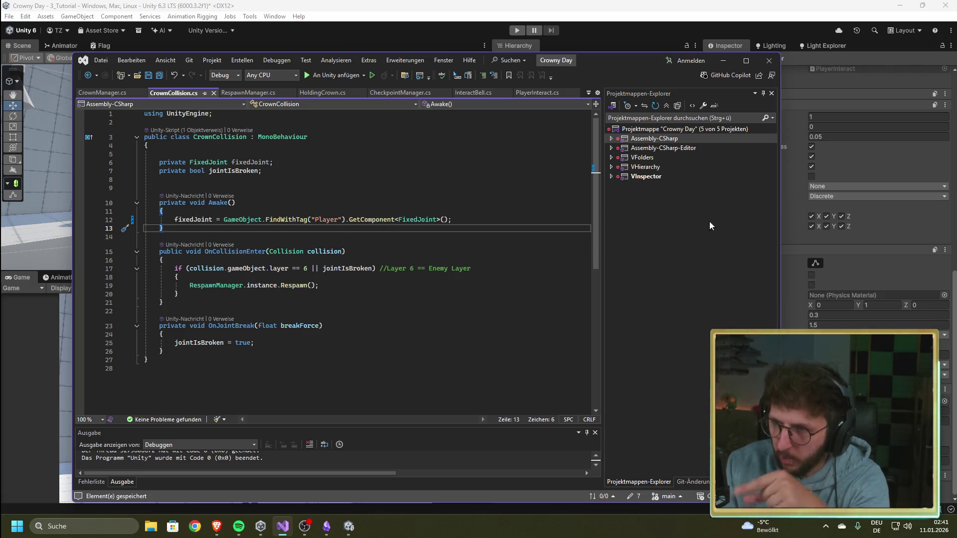
left_click(474, 5)
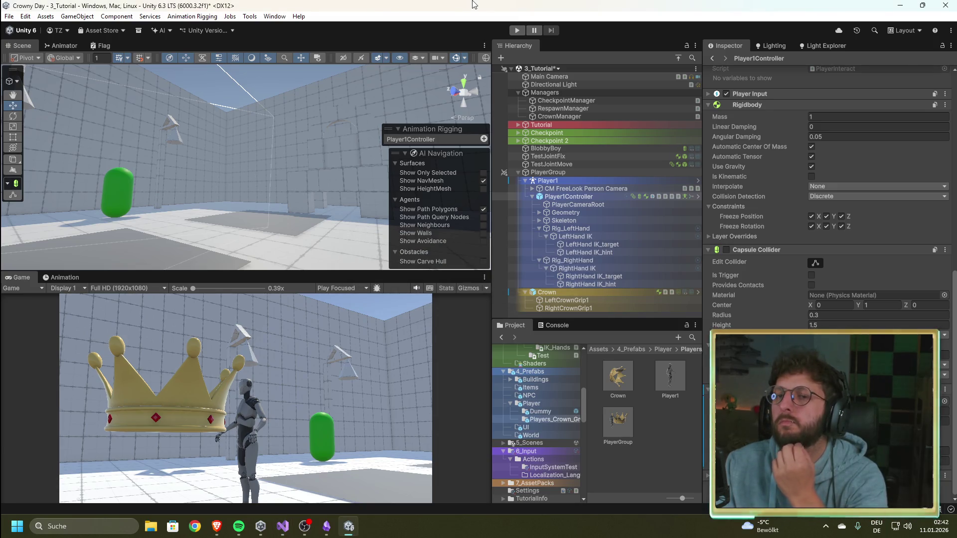
After the recompile, orbit Unity's Scene view for an overhead look, then return to Visual Studio
left_click(282, 526)
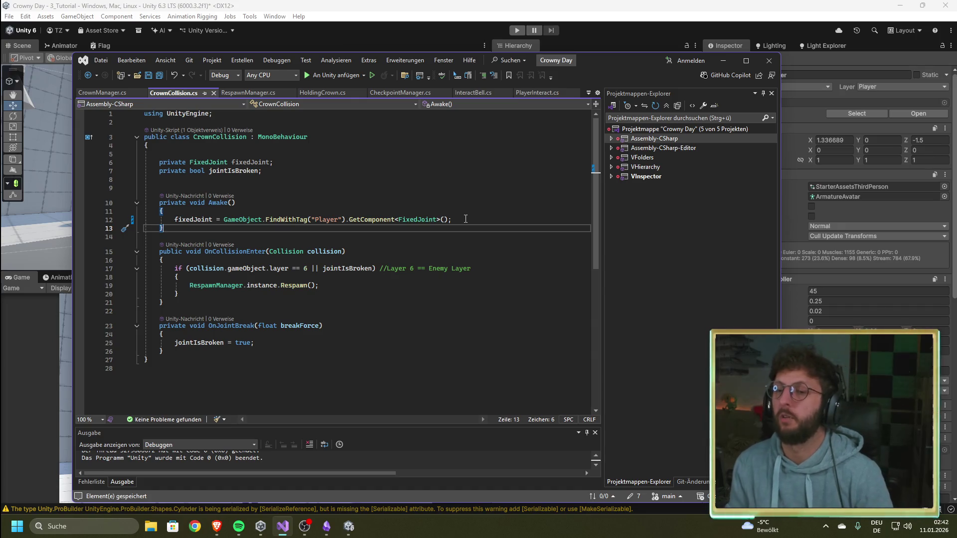
left_click(598, 11)
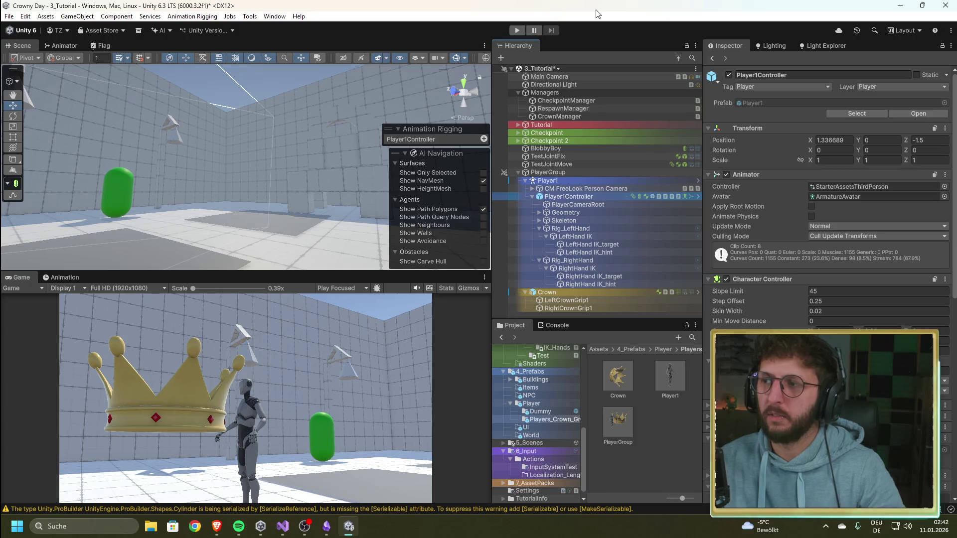
mouse_move(327, 152)
left_mouse_down()
mouse_move(190, 253)
mouse_move(230, 206)
left_mouse_up()
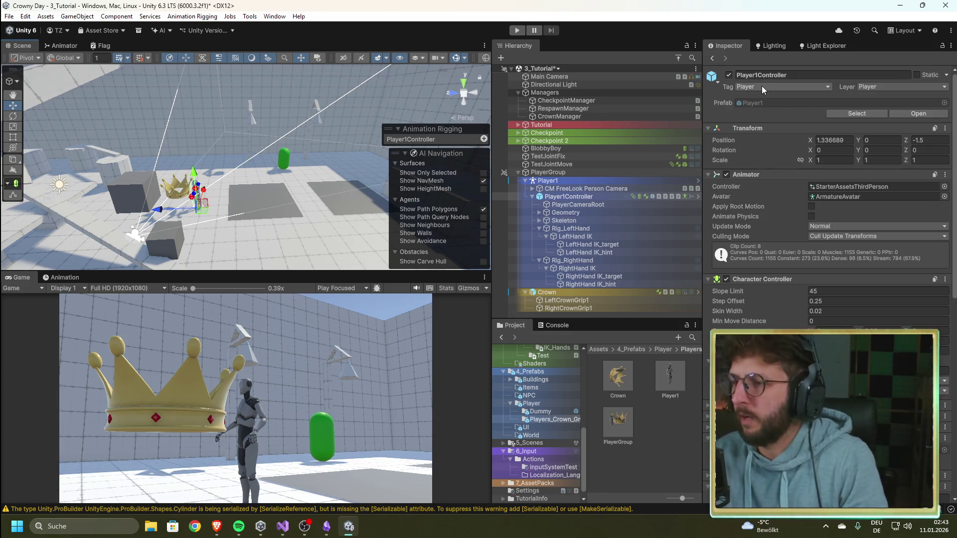
left_click(282, 529)
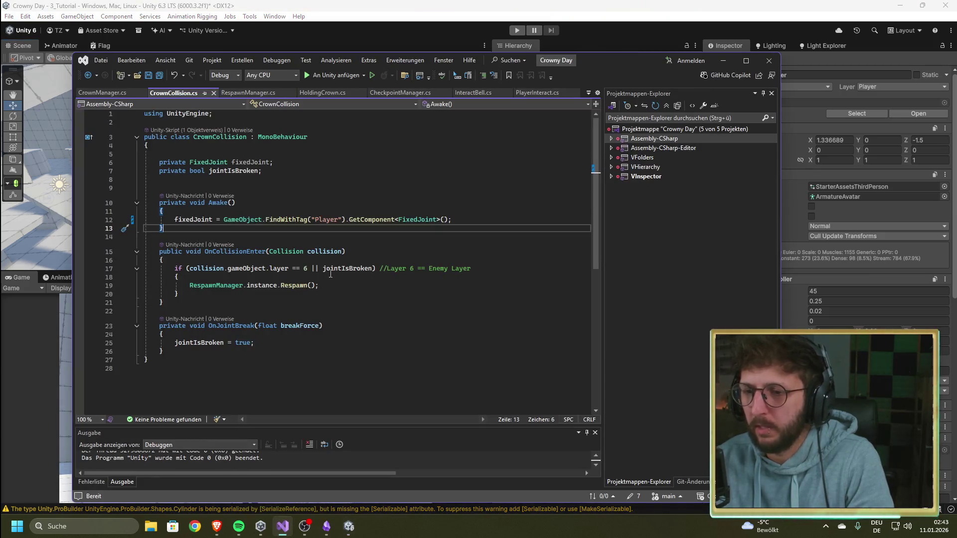
Browse the RespawnManager, HoldingCrown, CheckpointManager and CrownManager scripts, briefly peeking at Unity
left_click(249, 93)
left_click(333, 93)
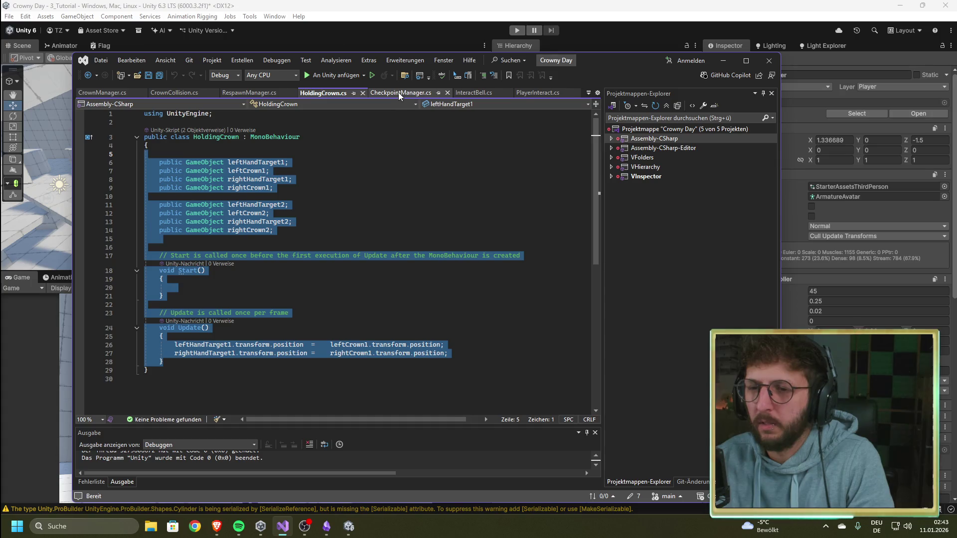
left_click(399, 91)
left_click(474, 92)
left_click(411, 92)
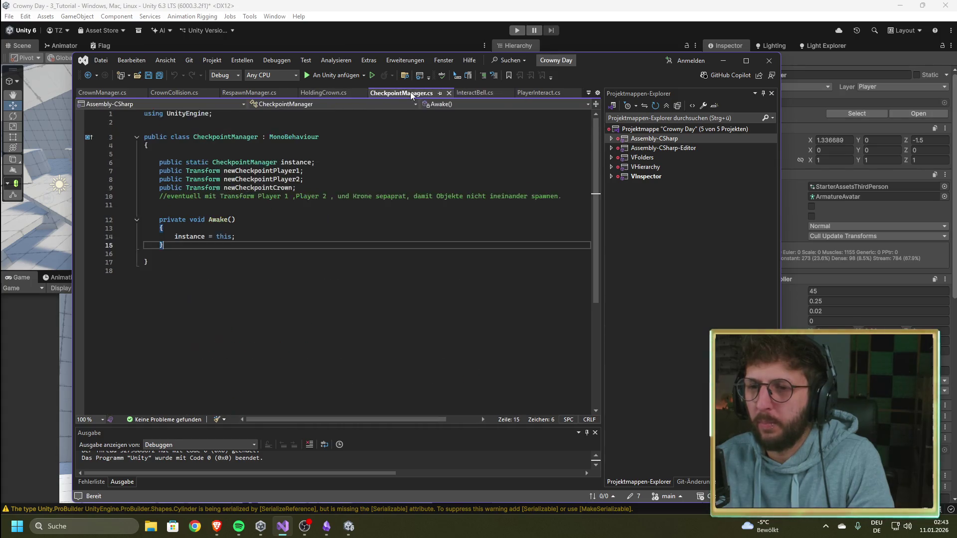
left_click(101, 91)
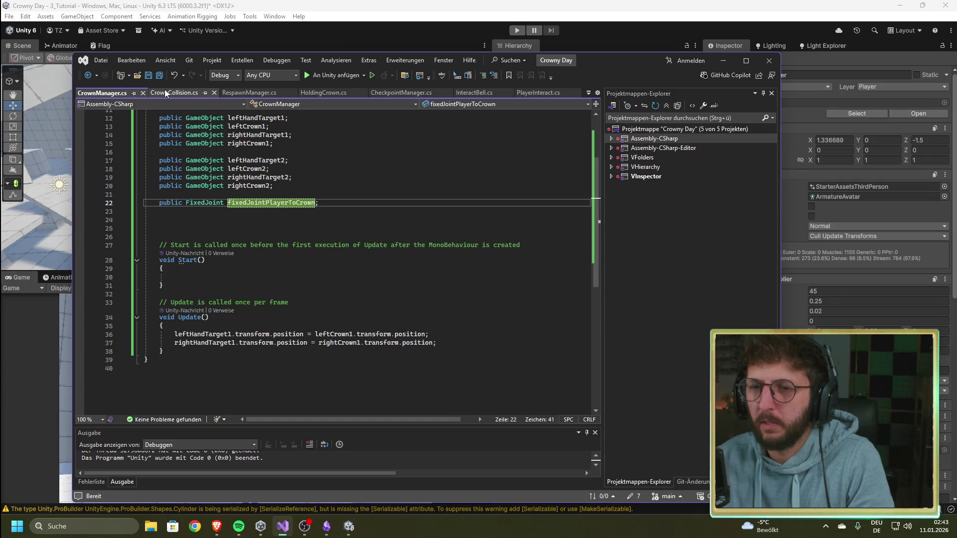
left_click(723, 60)
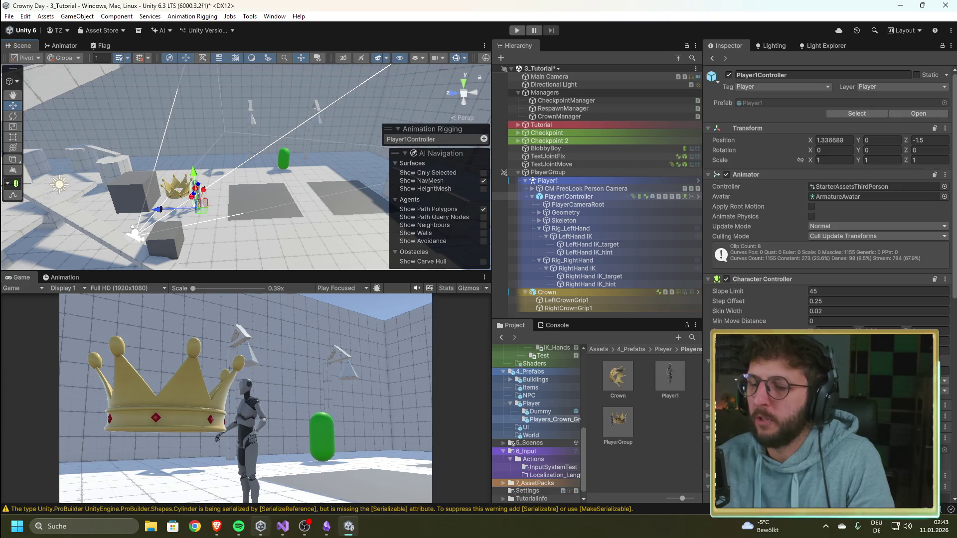
left_click(283, 527)
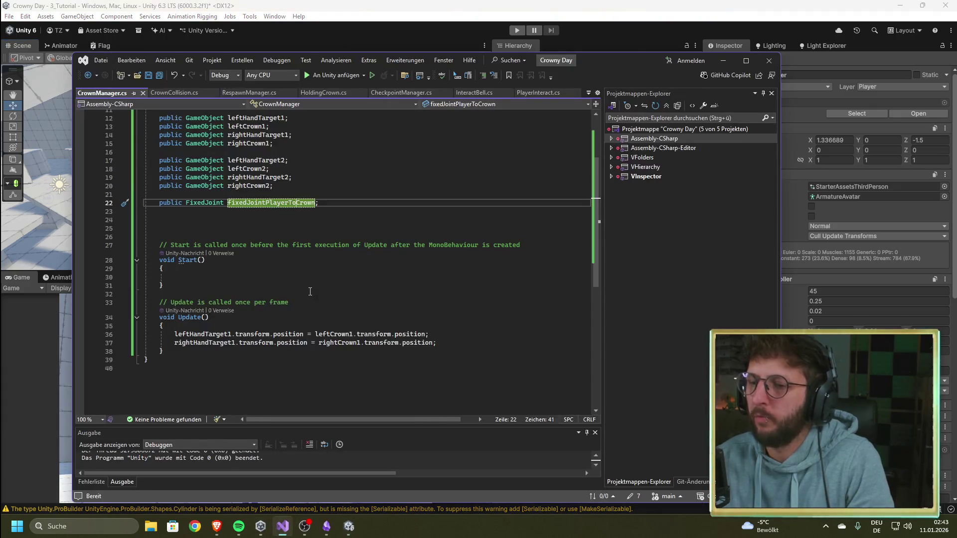
In CrownCollision.cs, place the caret at the end of the Enemy Layer comment
left_click(171, 90)
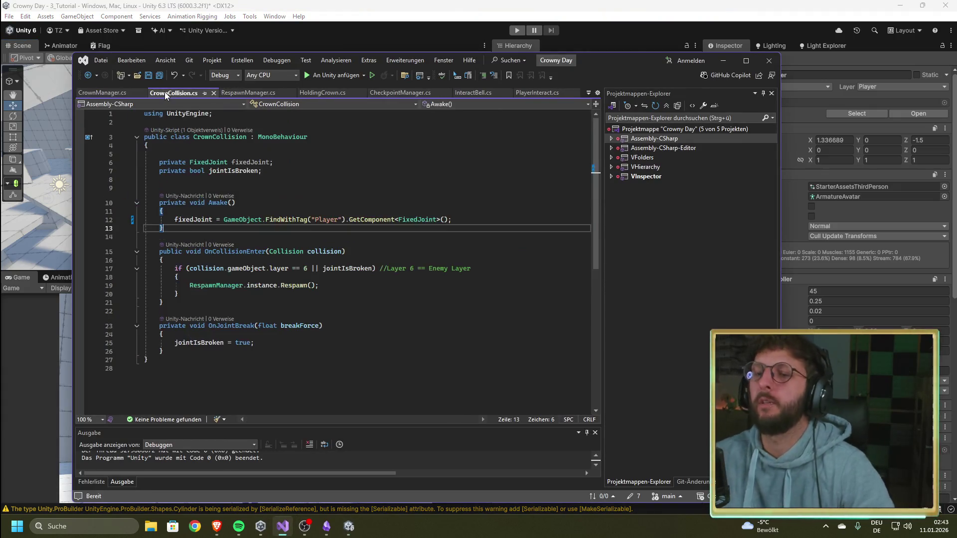
left_click(397, 251)
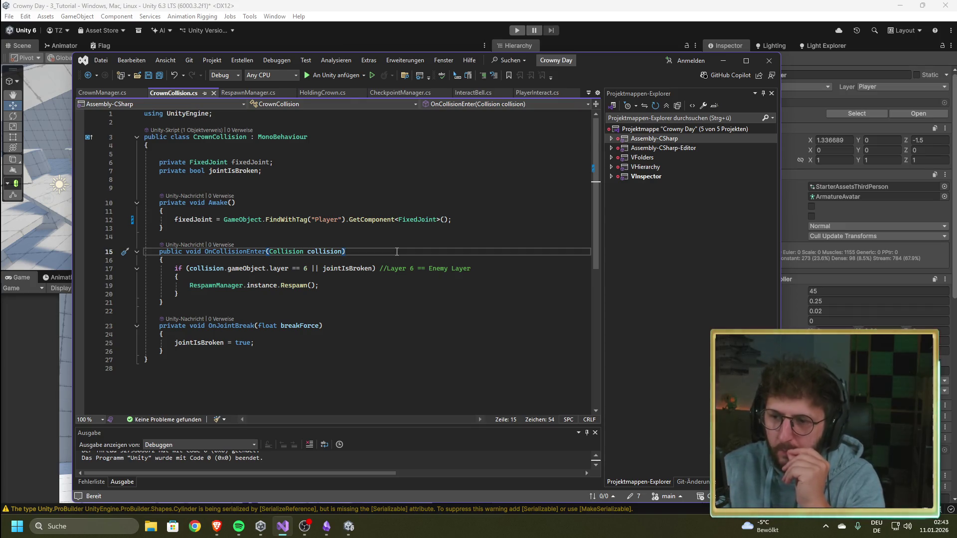
left_click(479, 270)
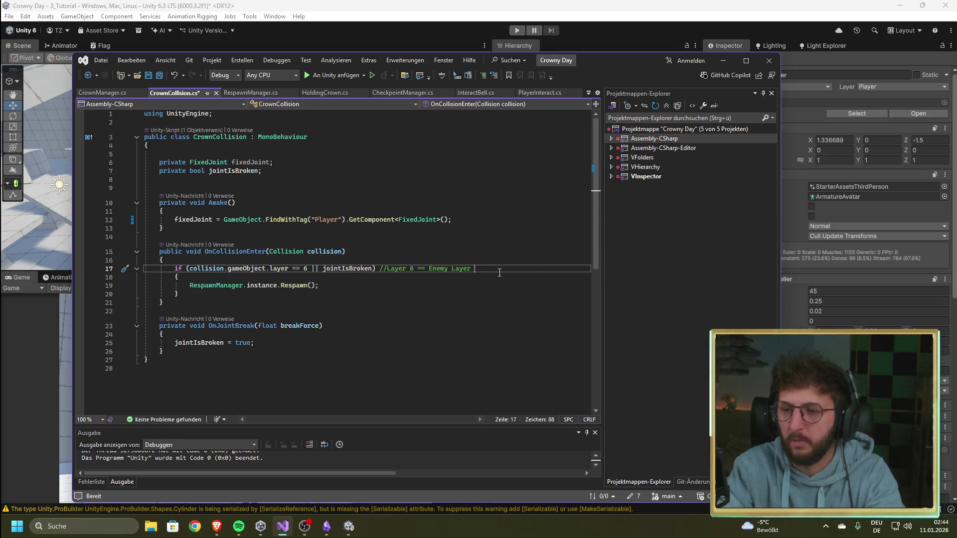
Append 'TODO:TAG Player 1 und Player Joint überprüfen' to the line 17 comment, save, and switch to Unity
type("TO")
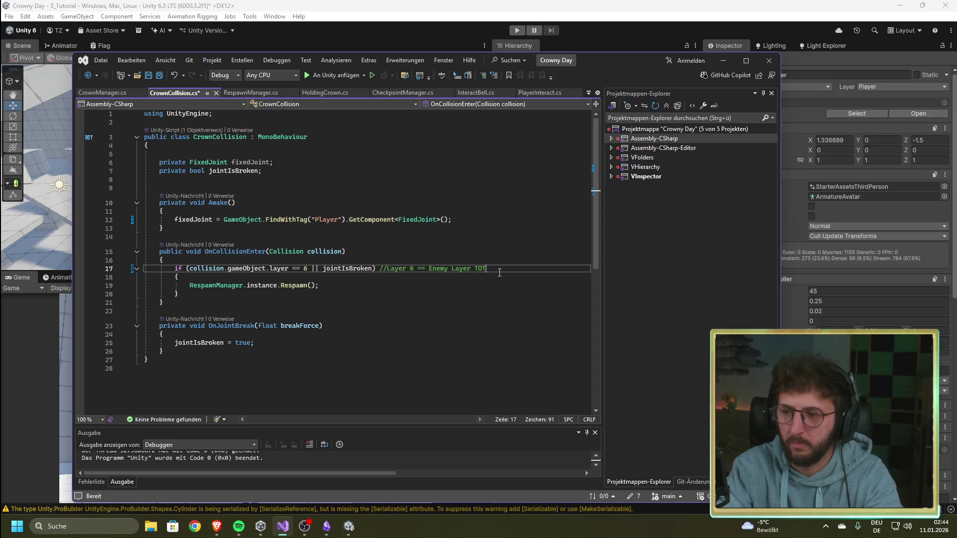
type("DO:")
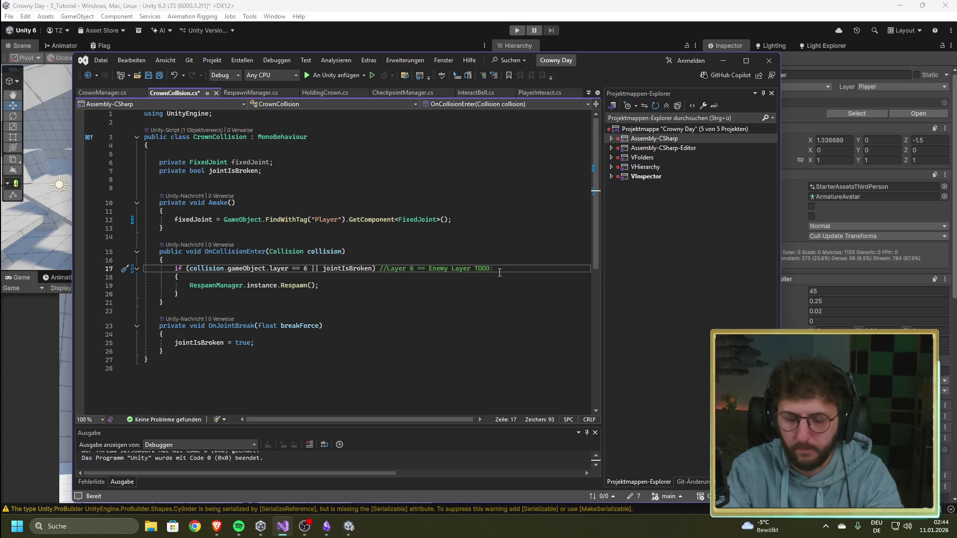
type("TAG")
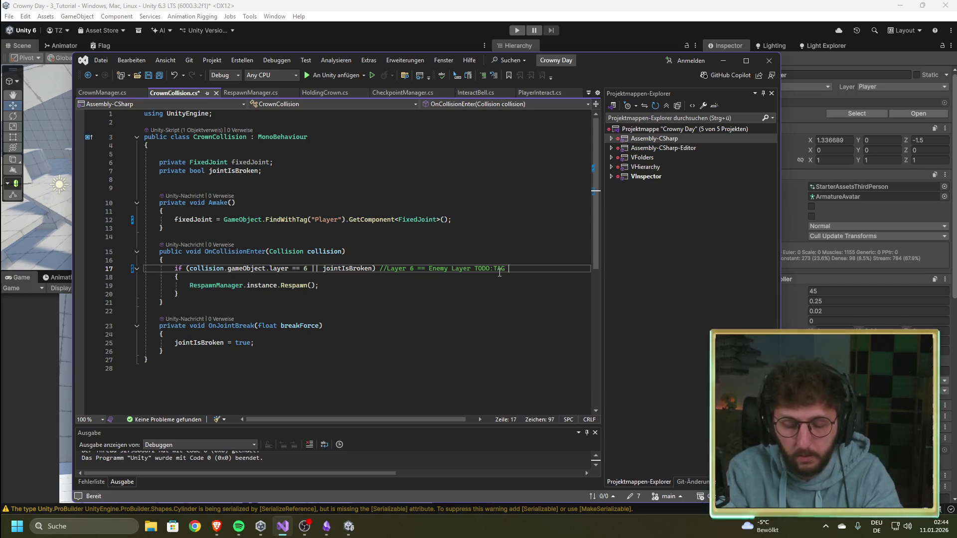
type("Player 1 und Player ")
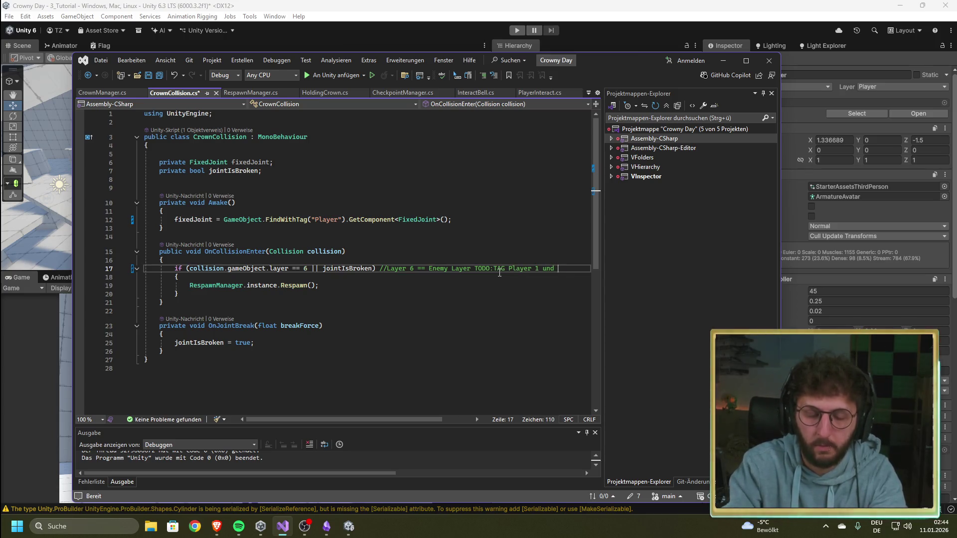
type("Joint ")
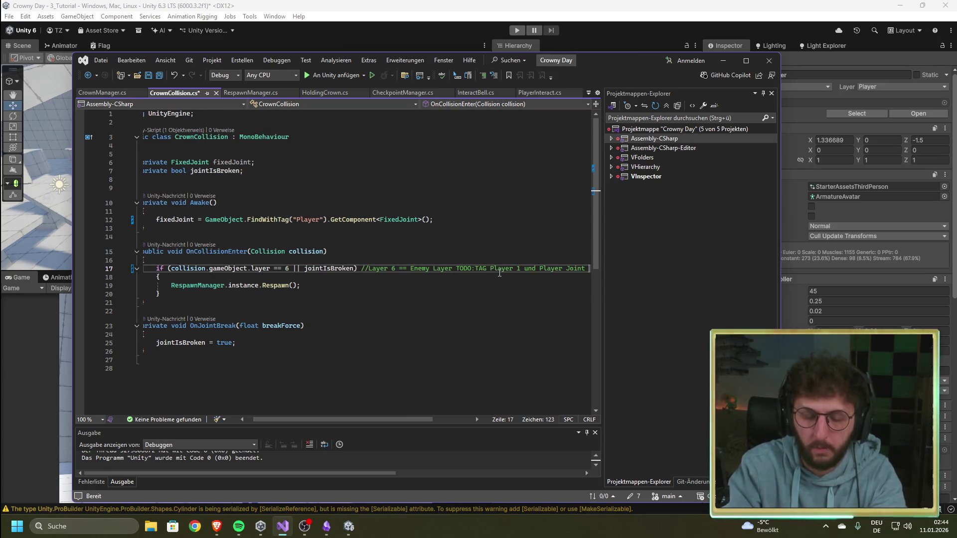
type("überprüfen")
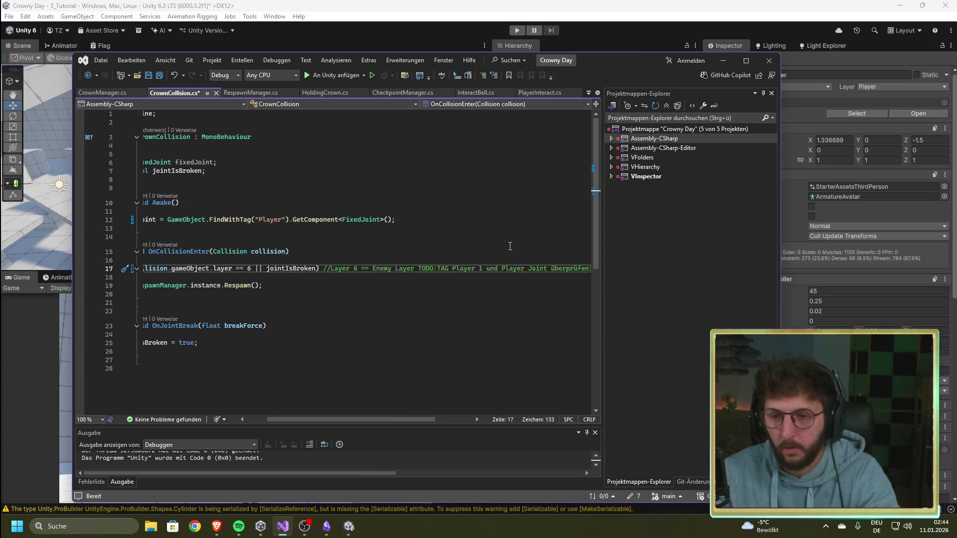
key("ctrl+s")
left_click(551, 6)
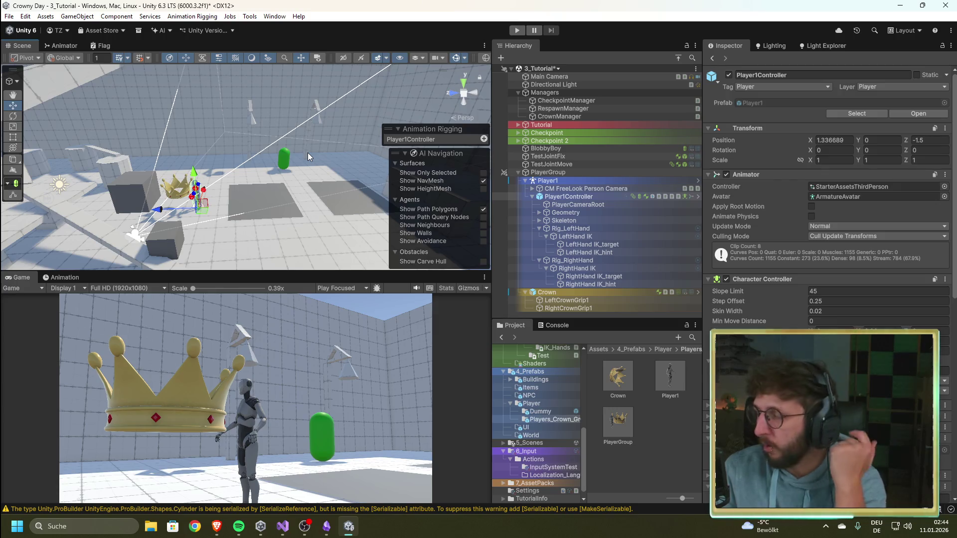
After recompiling, expand and collapse Checkpoint in the Hierarchy, then bring Visual Studio back
left_click(519, 133)
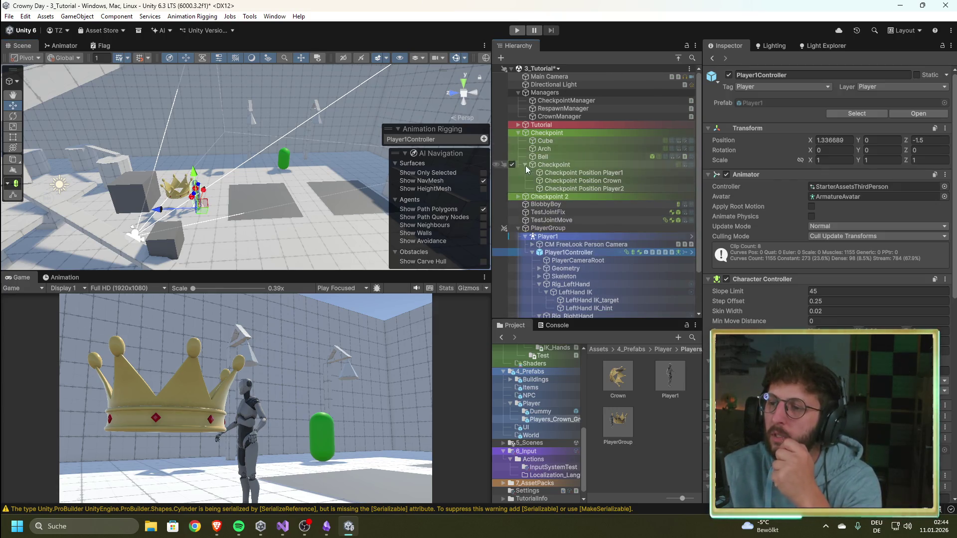
left_click(518, 133)
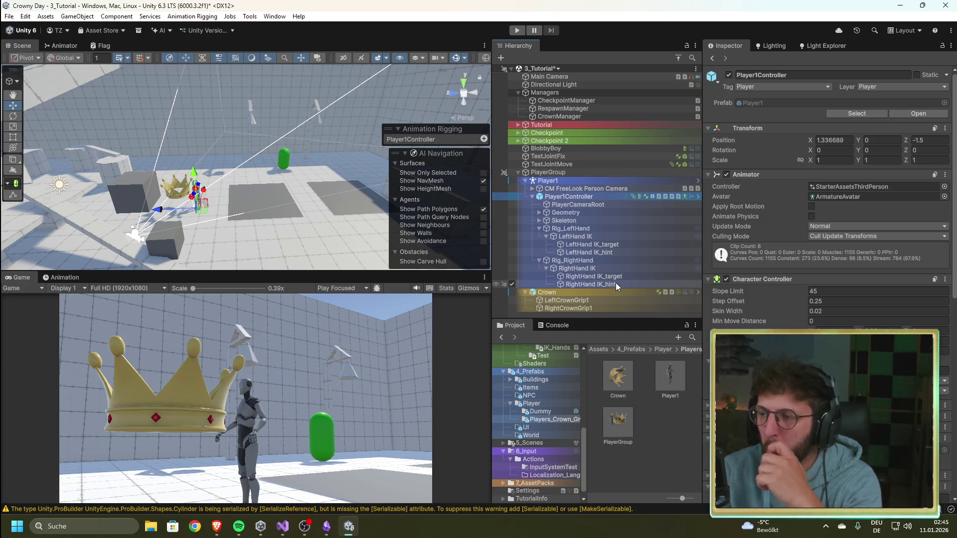
left_click(284, 525)
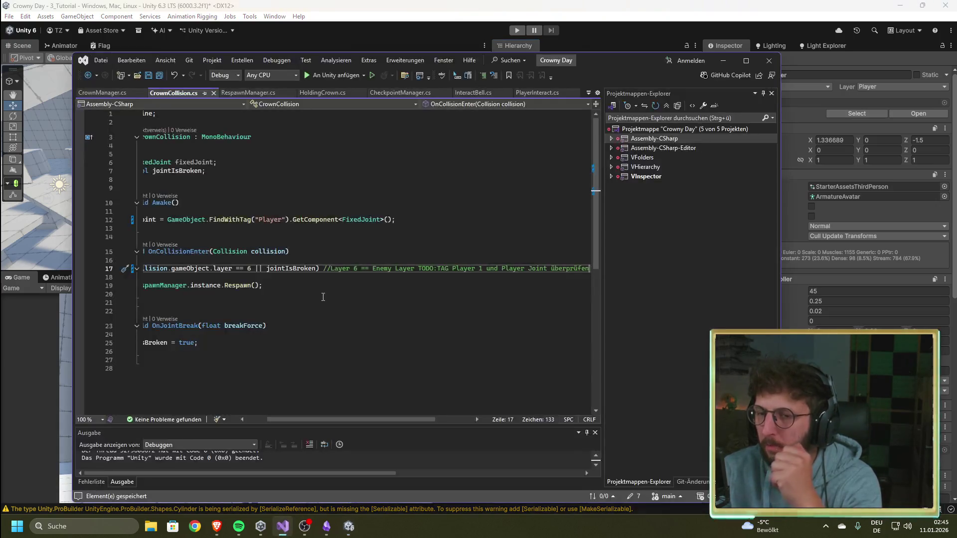
Scroll the CrownCollision code back left, then return to Unity and start play mode
left_click_drag(294, 421, 234, 399)
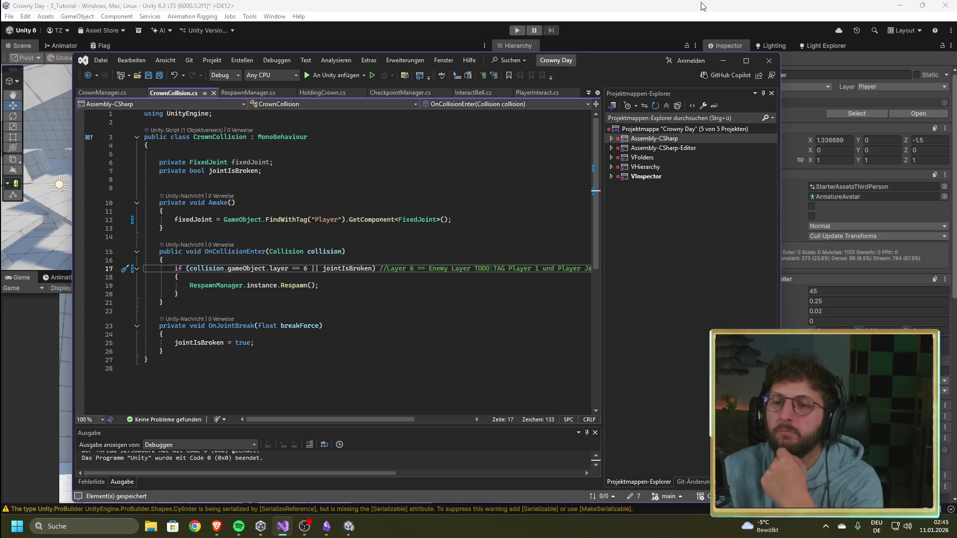
left_click(702, 6)
left_click(519, 30)
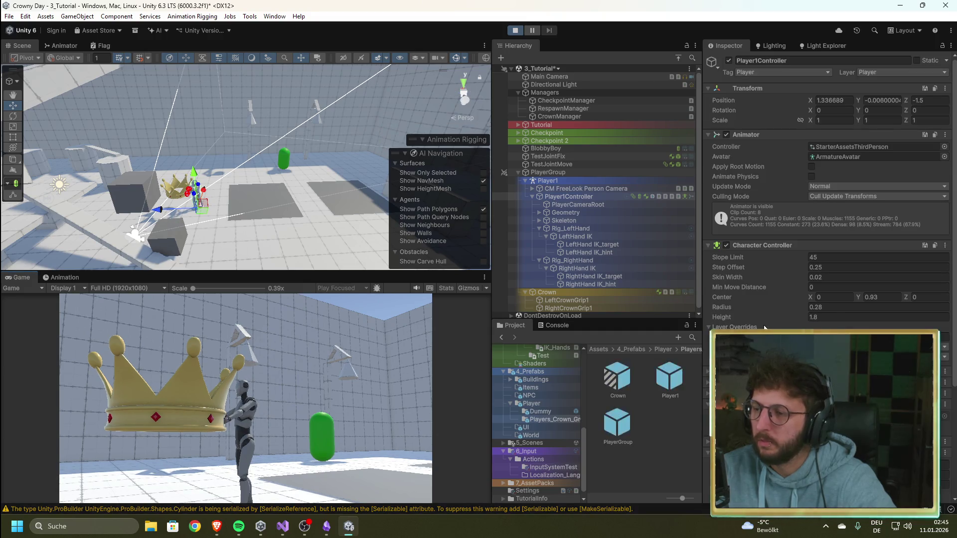
Review the Crown's Holding Crown, Crown Collision and Rigidbody components, then stop play mode
left_click(581, 293)
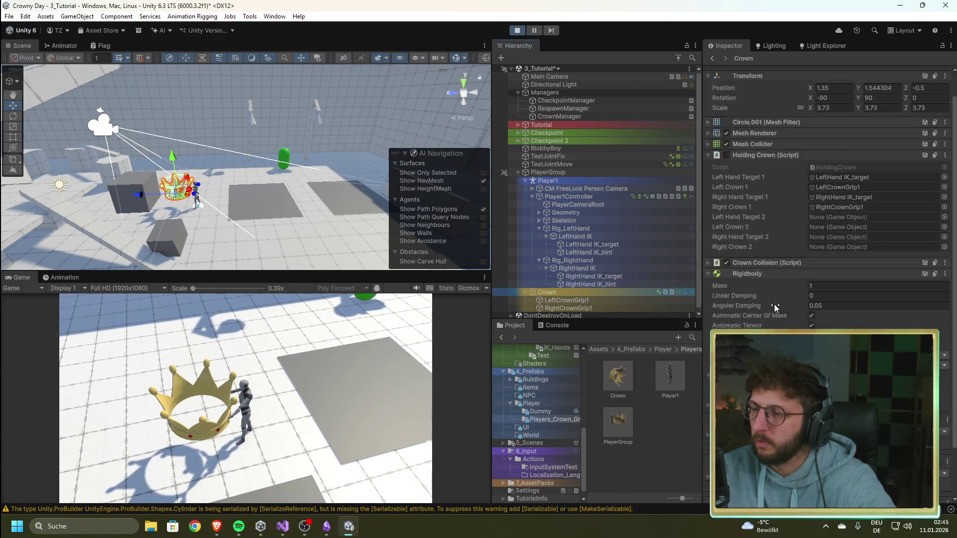
scroll(774, 304, "down", 3)
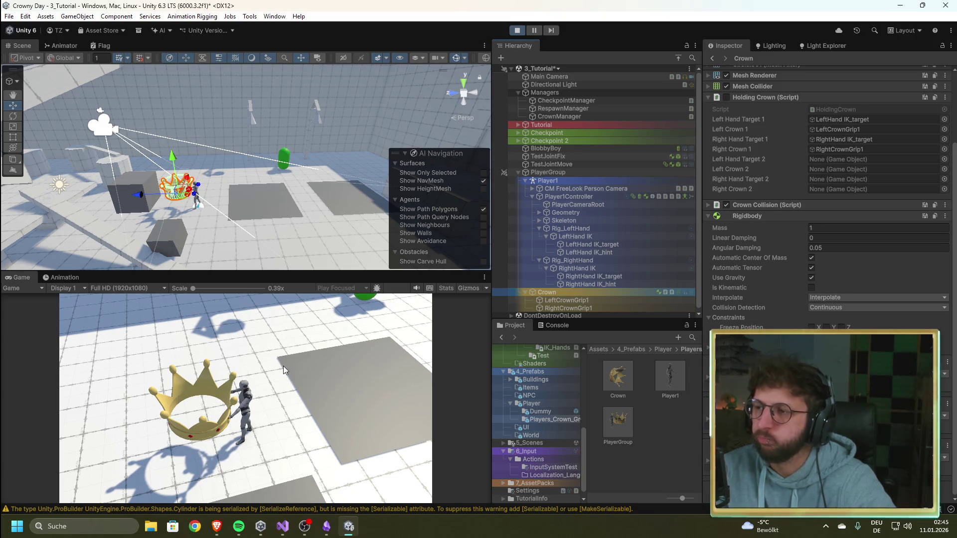
scroll(791, 282, "up", 3)
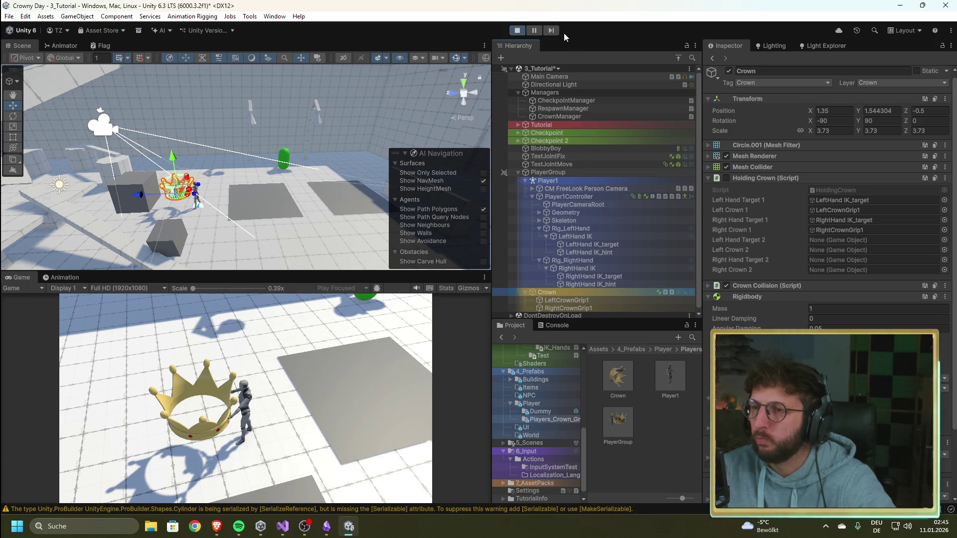
left_click(518, 31)
Change the fixedJoint field on line 6 of CrownCollision.cs from private to public and save
left_click(282, 527)
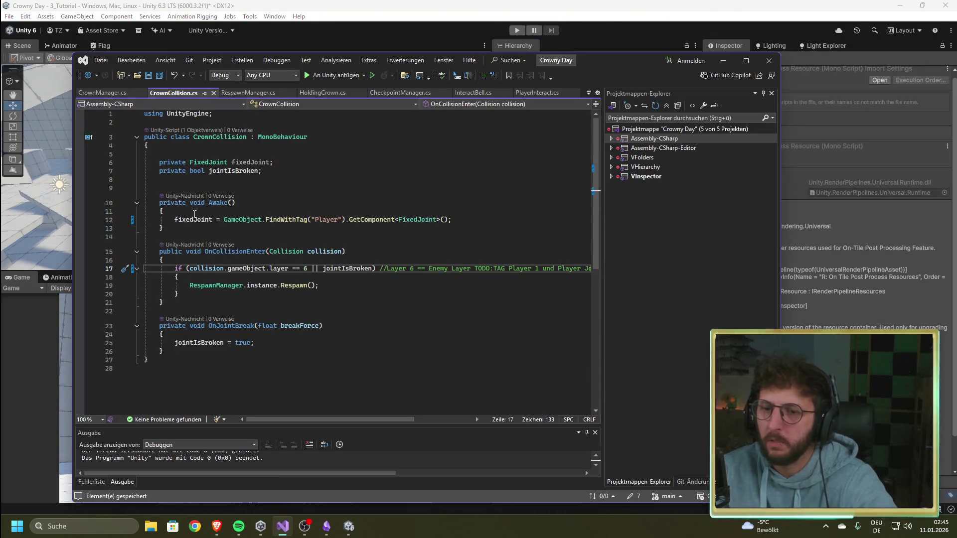
left_click_drag(187, 163, 160, 163)
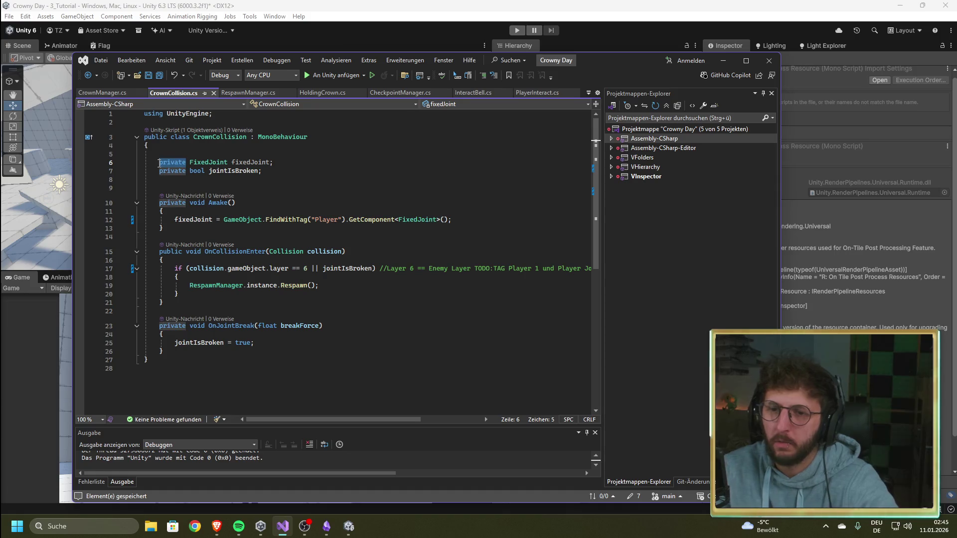
type("public")
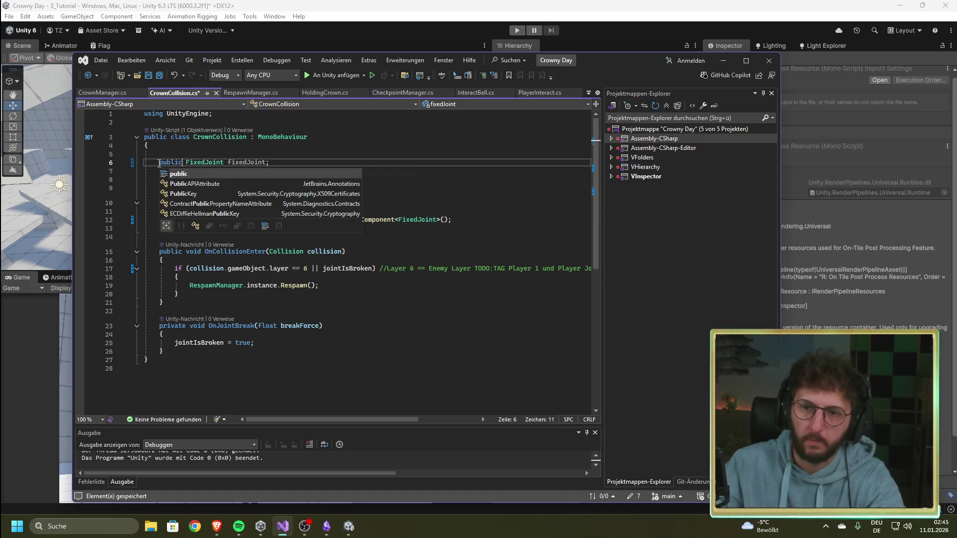
key("ctrl+s")
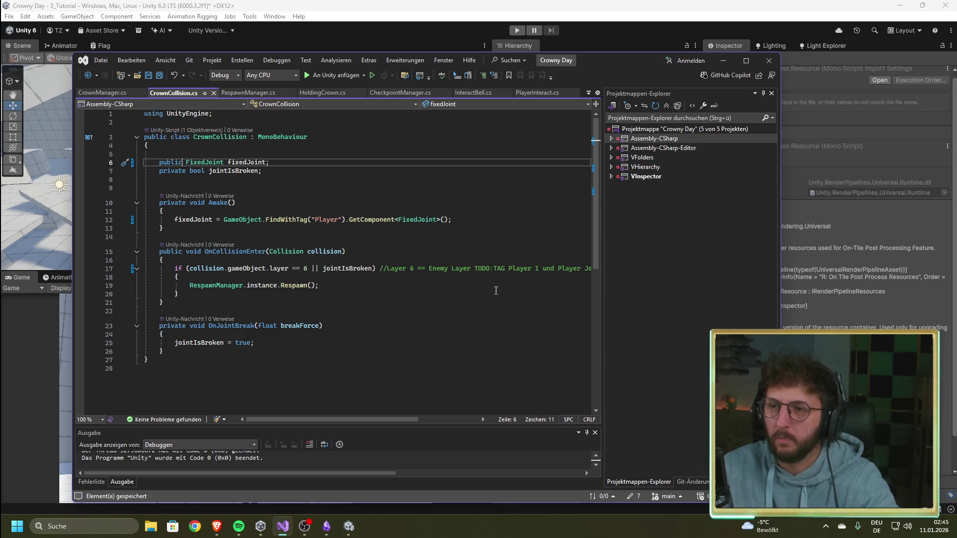
Return to Unity, let the scripts recompile, and start play mode
left_click(564, 6)
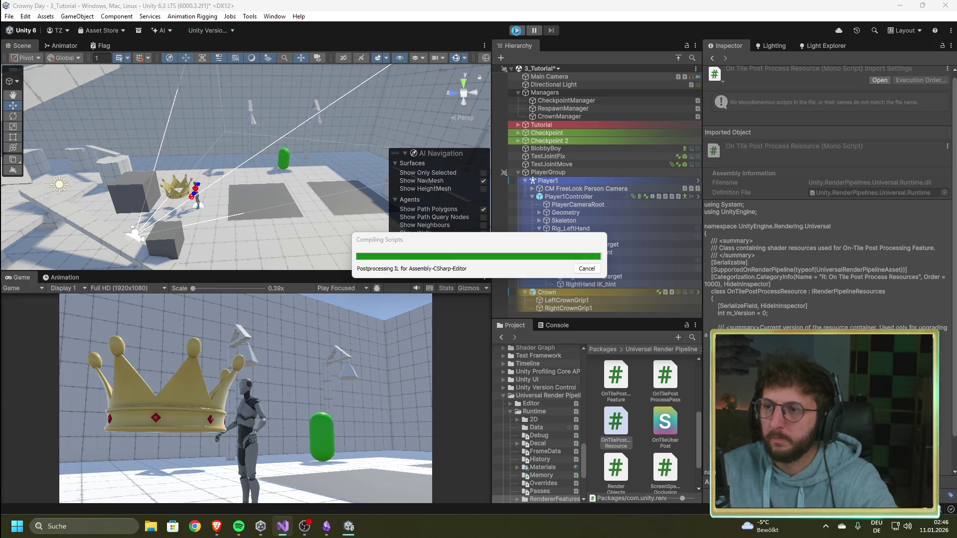
left_click(517, 31)
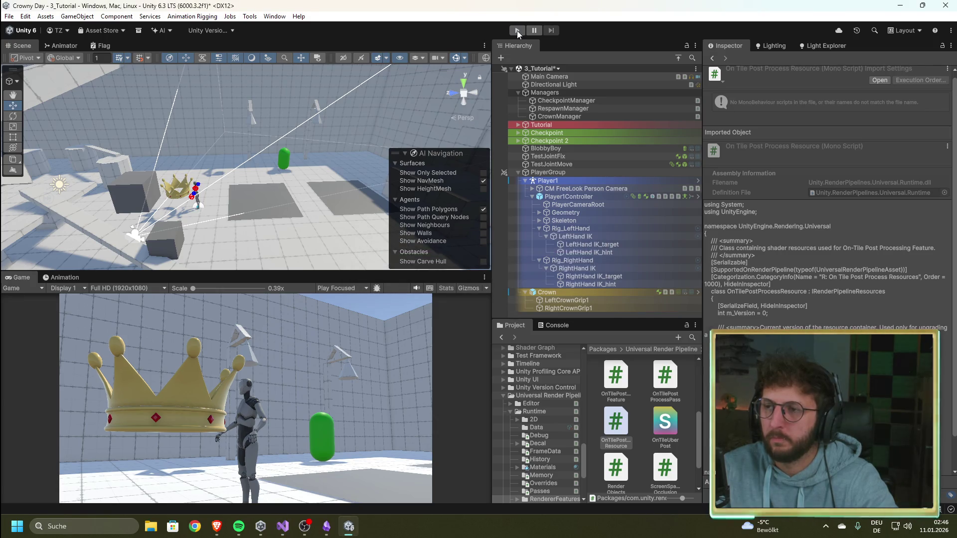
left_click(517, 31)
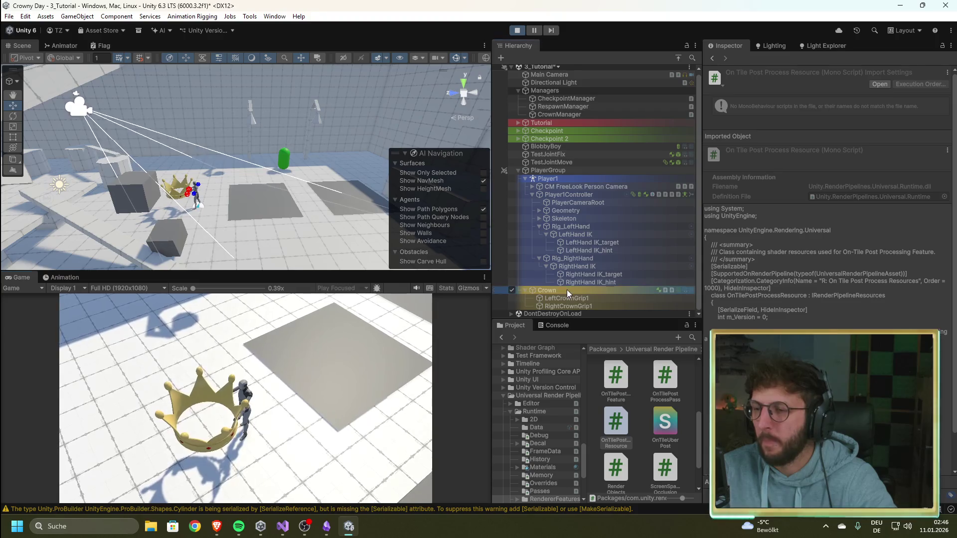
Confirm the Crown's Crown Collision Fixed Joint references Player1Controller, then walk forward carrying the crown
left_click(566, 289)
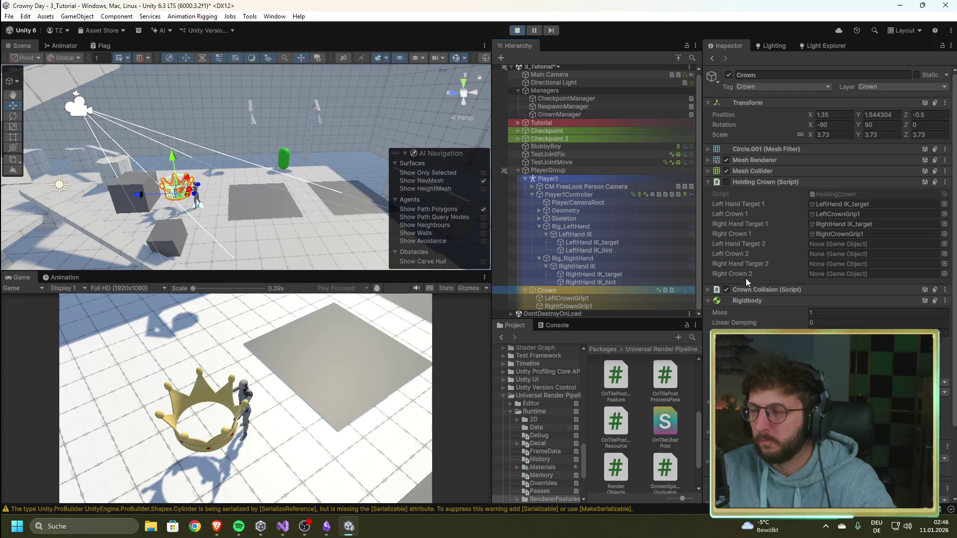
scroll(745, 278, "down", 3)
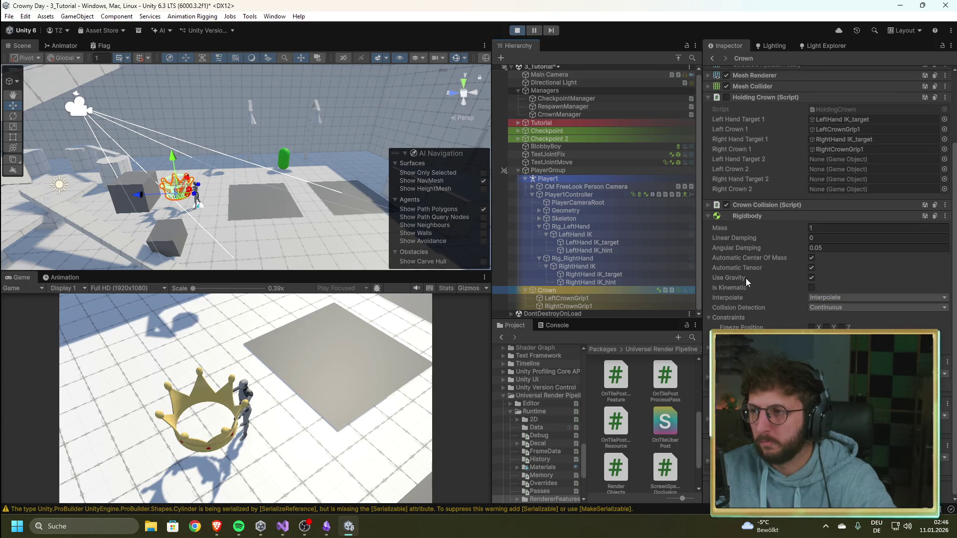
scroll(746, 278, "up", 3)
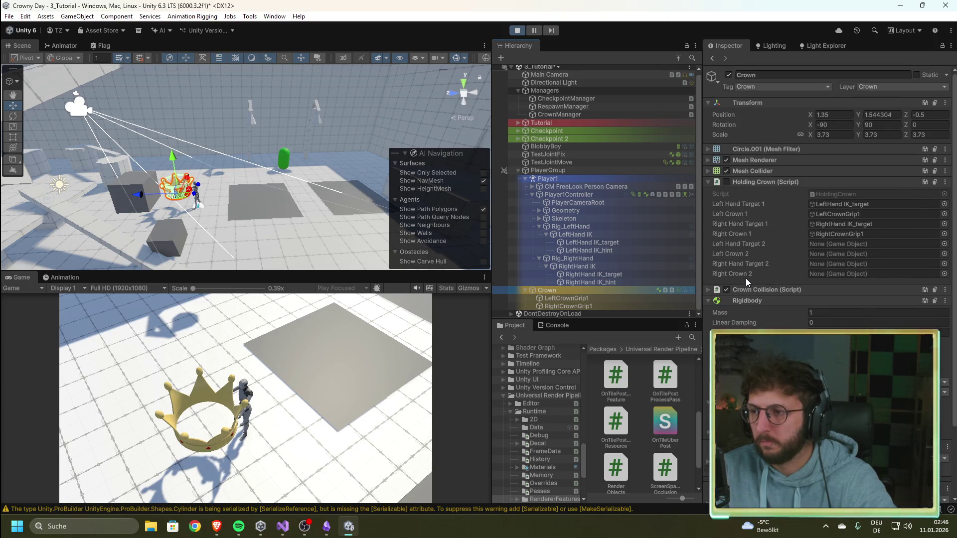
left_click(708, 290)
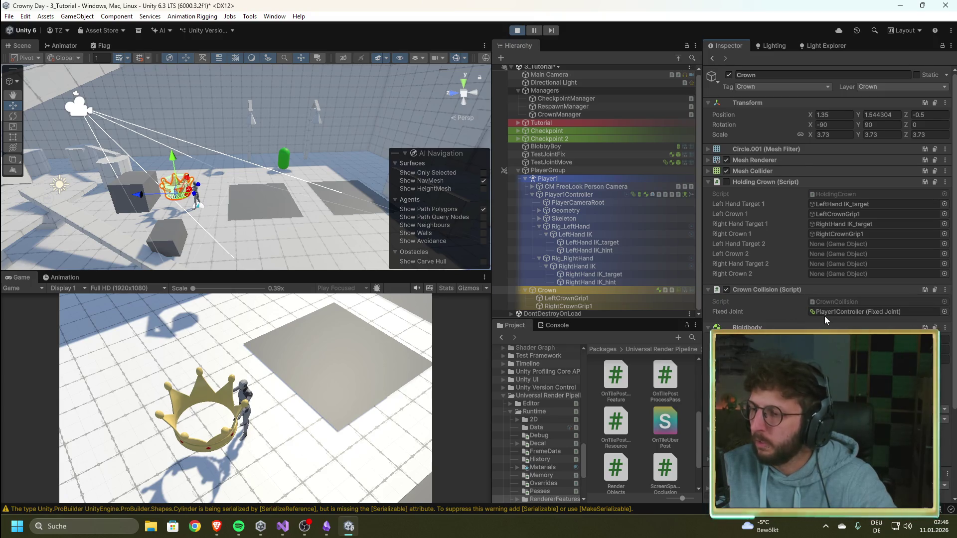
left_click(867, 313)
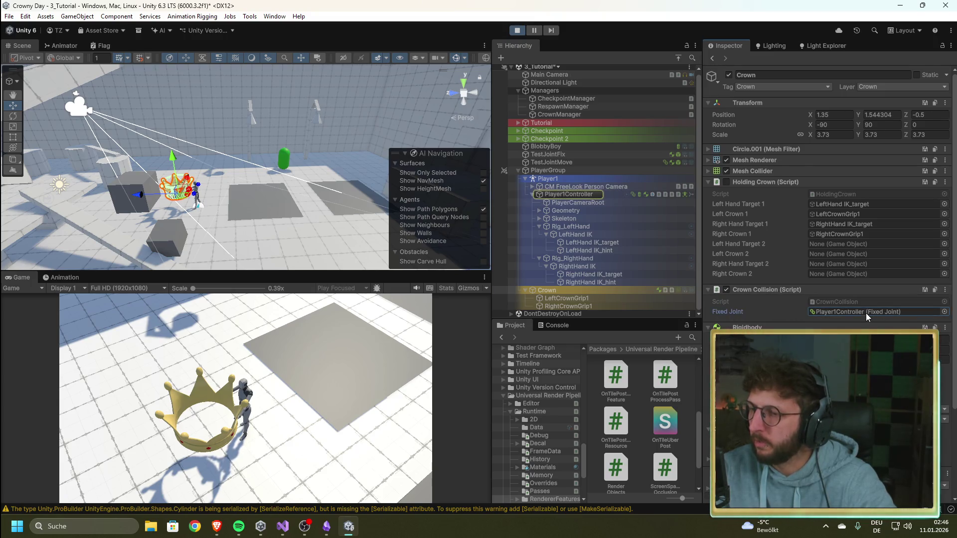
left_click(244, 399)
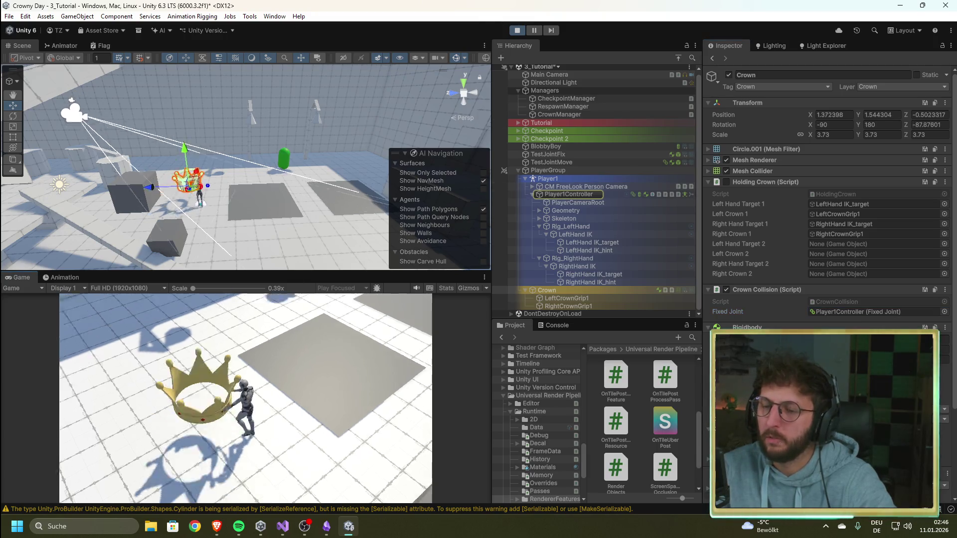
key("w")
key("w")
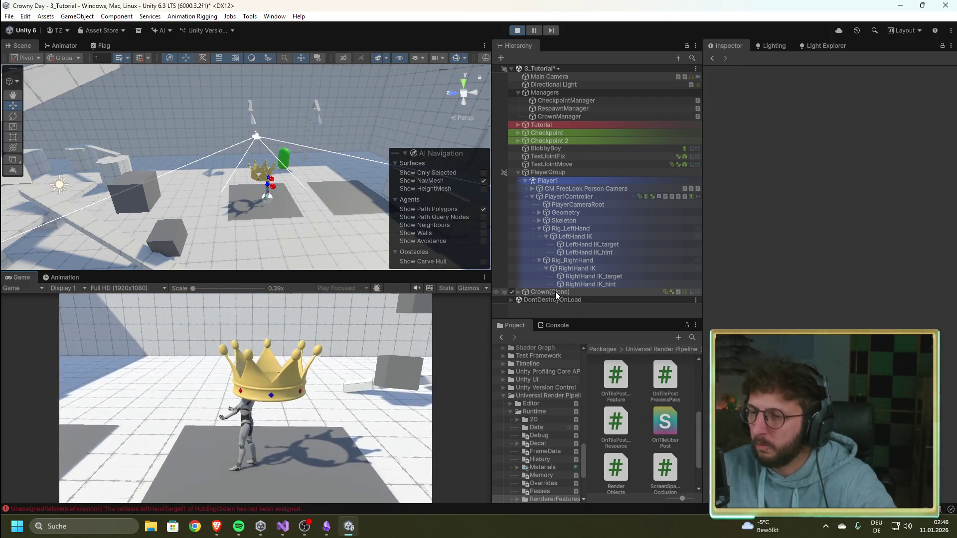
Inspect the respawned Crown(Clone)'s components, then stop play mode
left_click(555, 292)
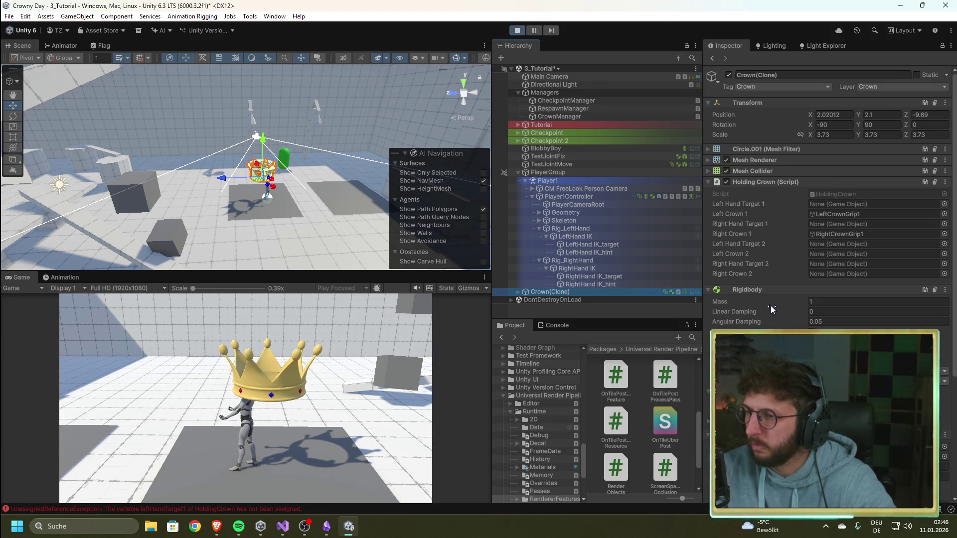
scroll(770, 306, "down", 3)
scroll(771, 306, "up", 3)
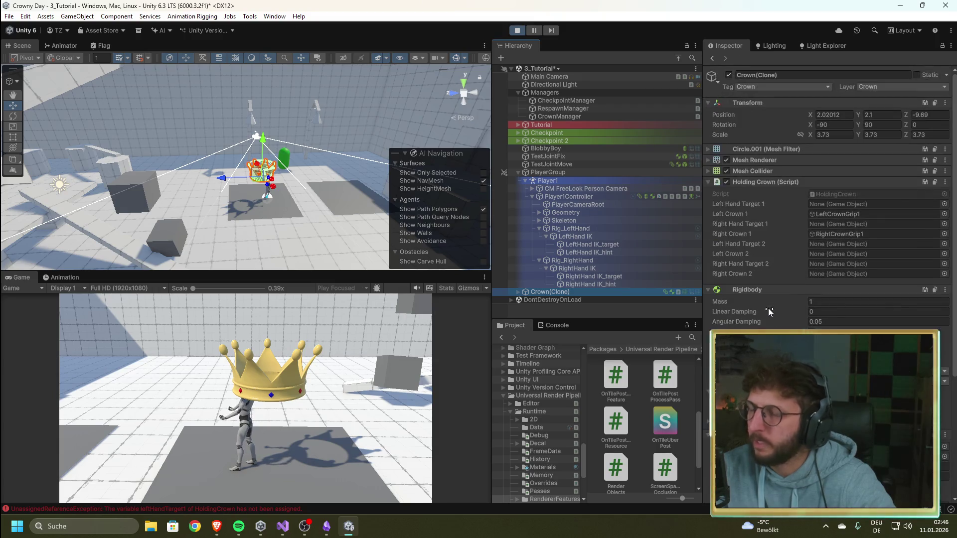
left_click(517, 31)
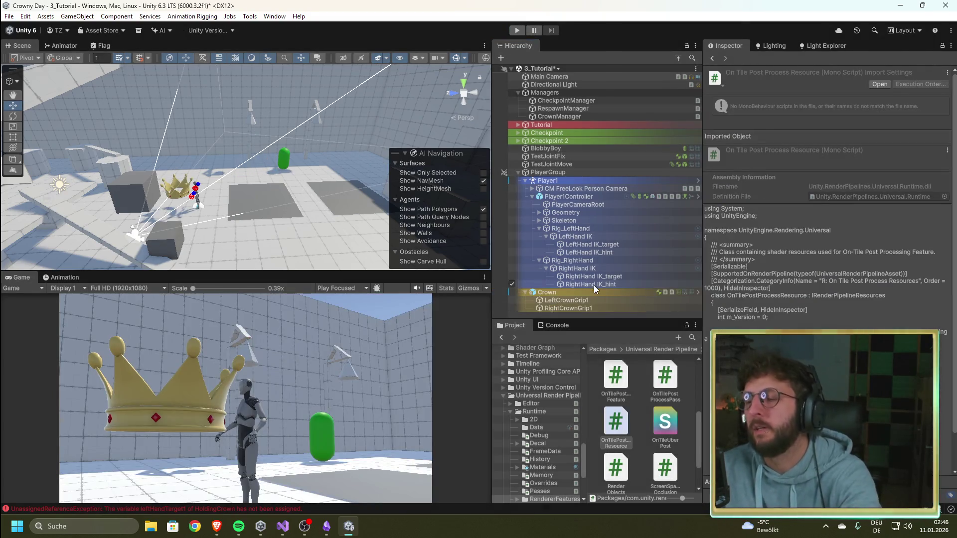
Open the Assets/4_Prefabs/Player folder and select the Crown prefab
scroll(548, 394, "up", 5)
scroll(546, 419, "up", 8)
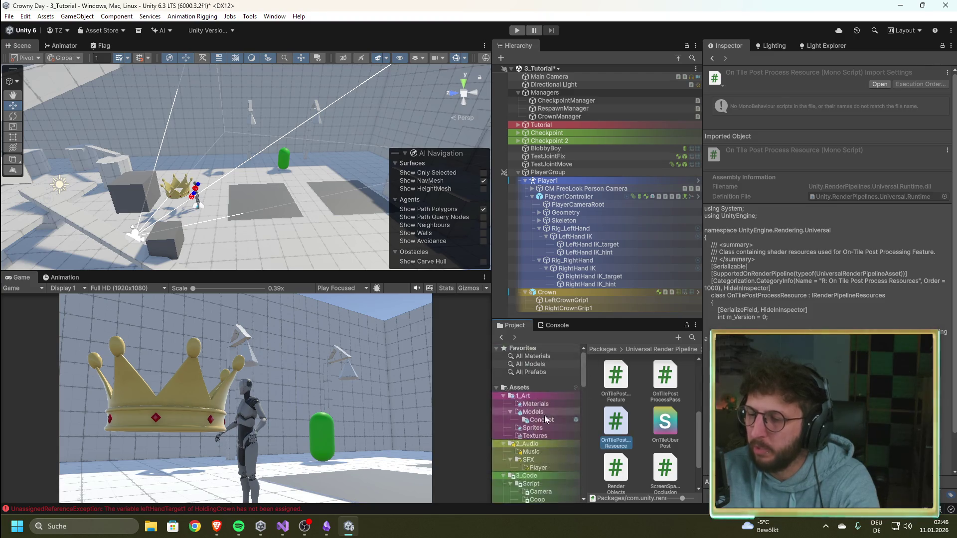
left_click(545, 397)
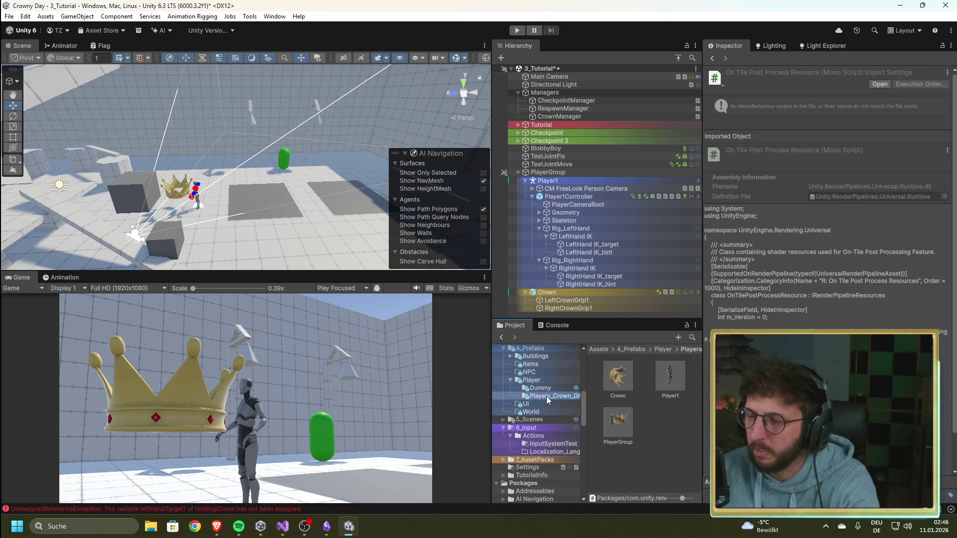
left_click(616, 379)
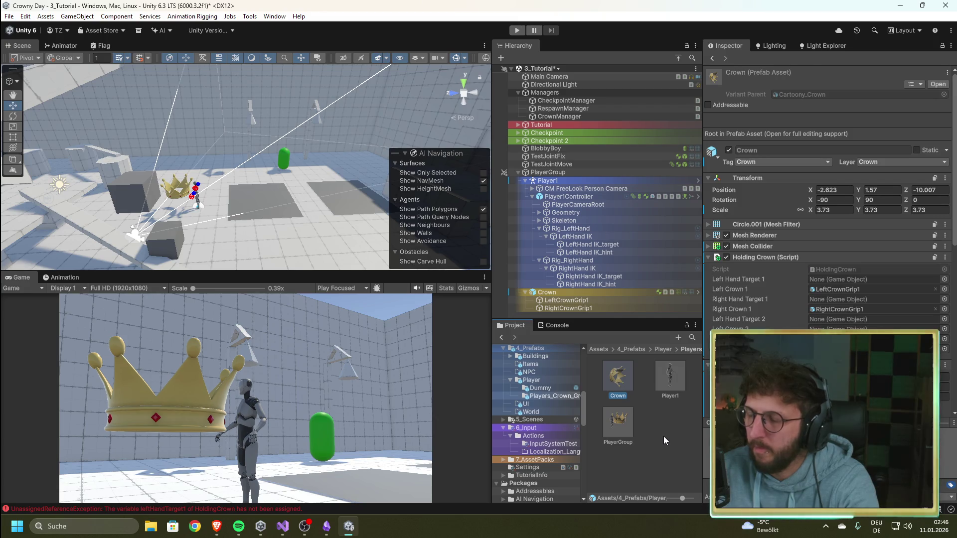
Rename the old Crown prefab to Crown2
scroll(827, 200, "down", 6)
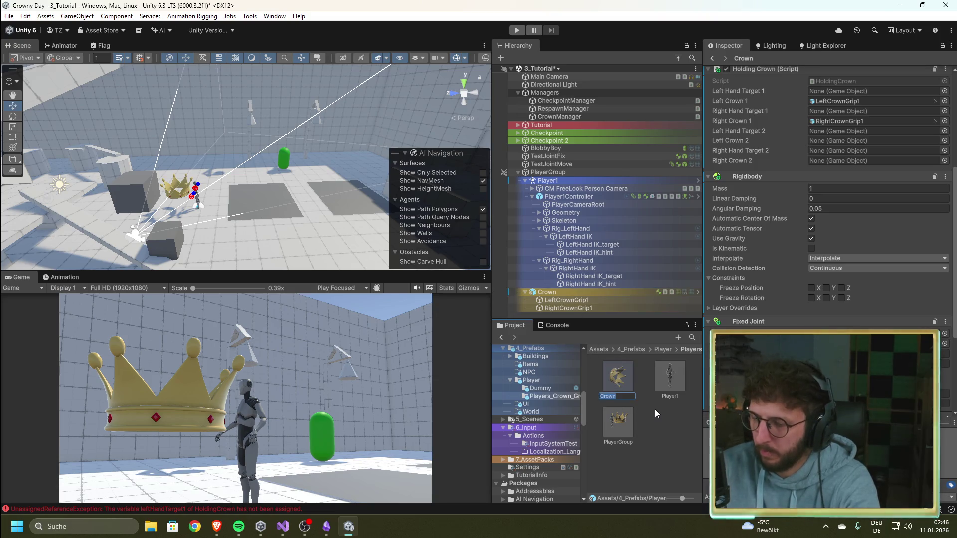
key("F2")
key("End")
type("2")
key("Return")
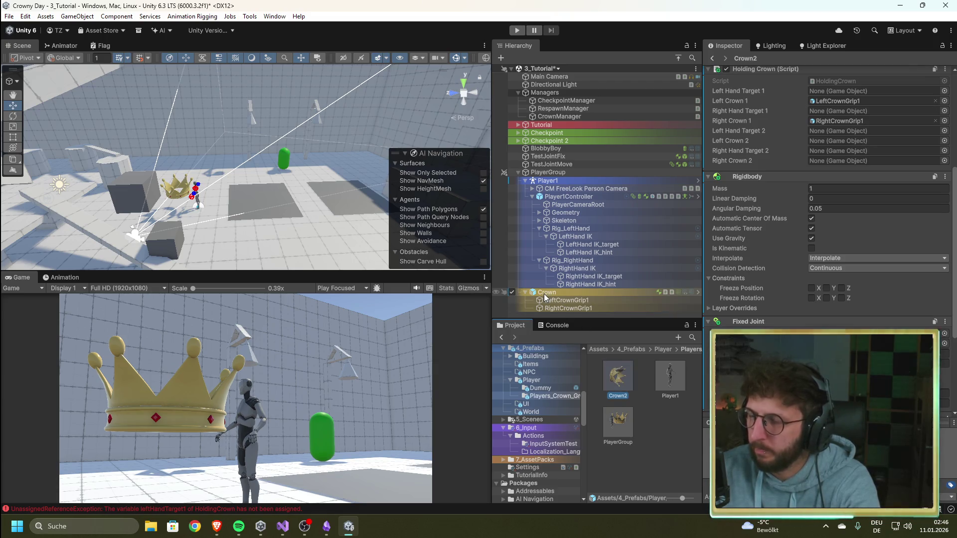
Make the scene's Crown a new Original Prefab and delete the Crown2 prefab
left_click_drag(543, 292, 666, 443)
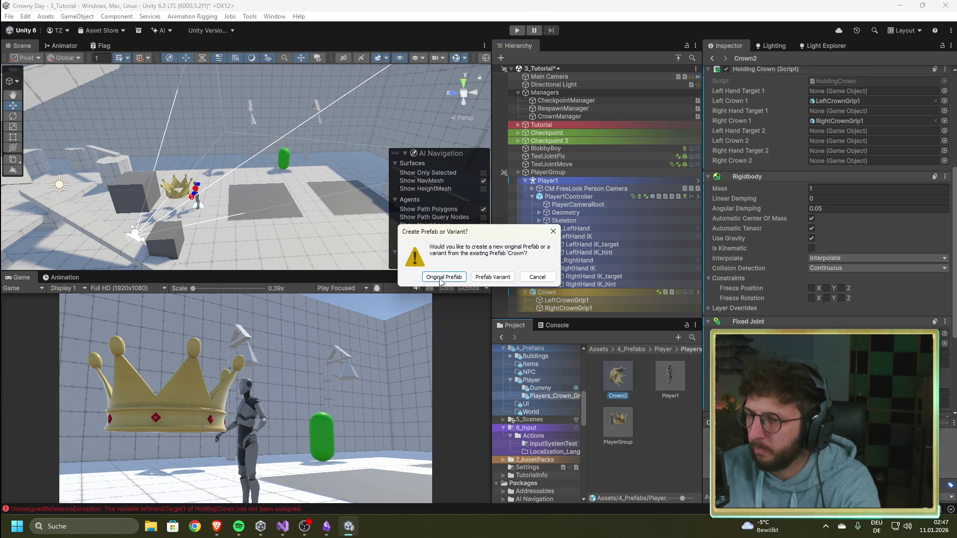
left_click(441, 278)
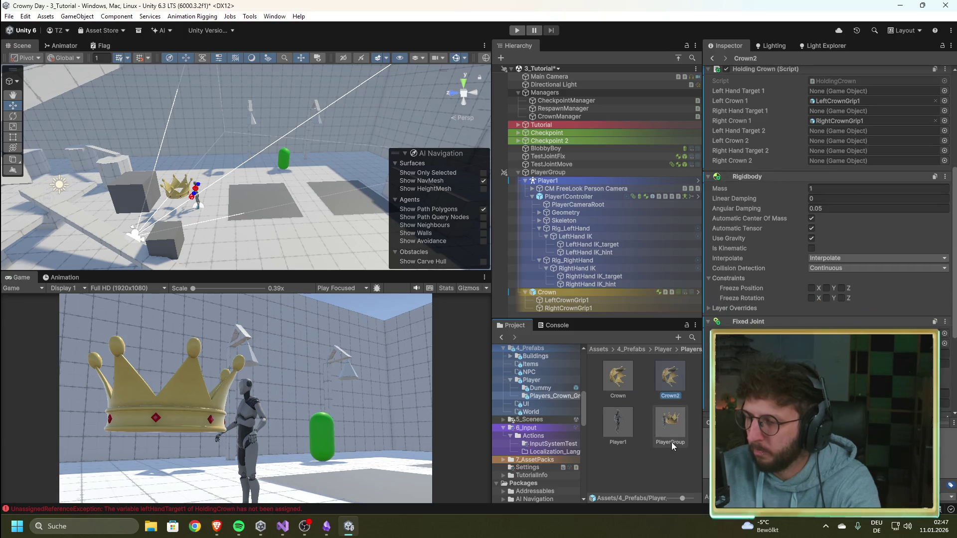
key("Delete")
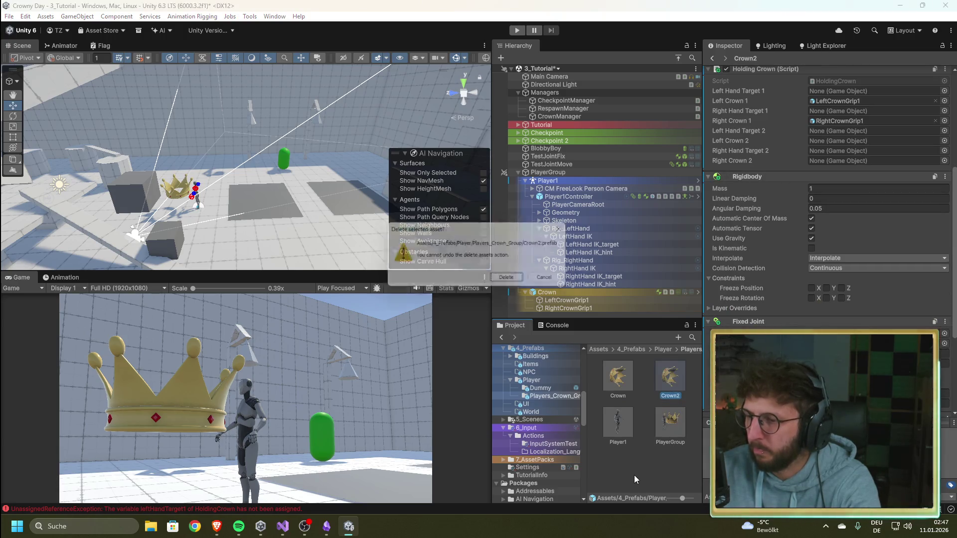
left_click(519, 278)
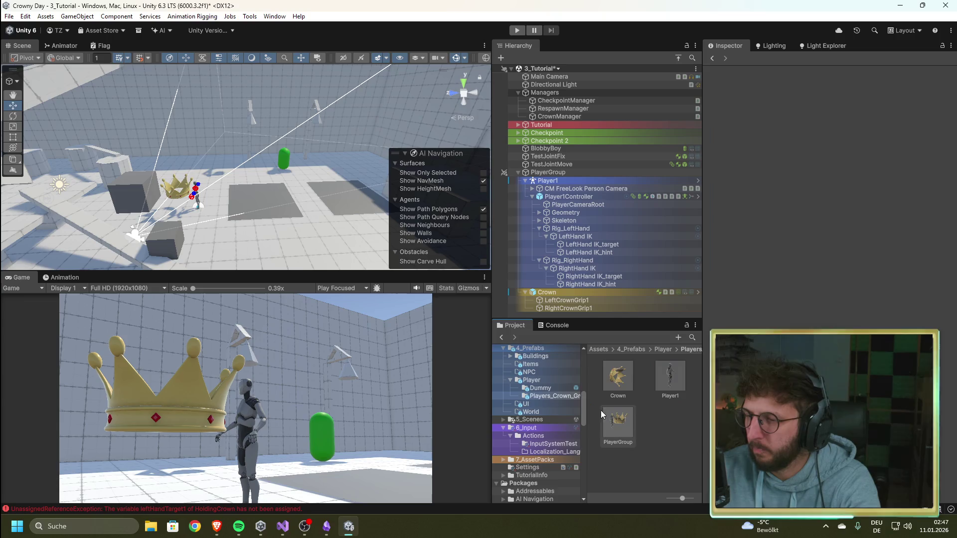
left_click(622, 376)
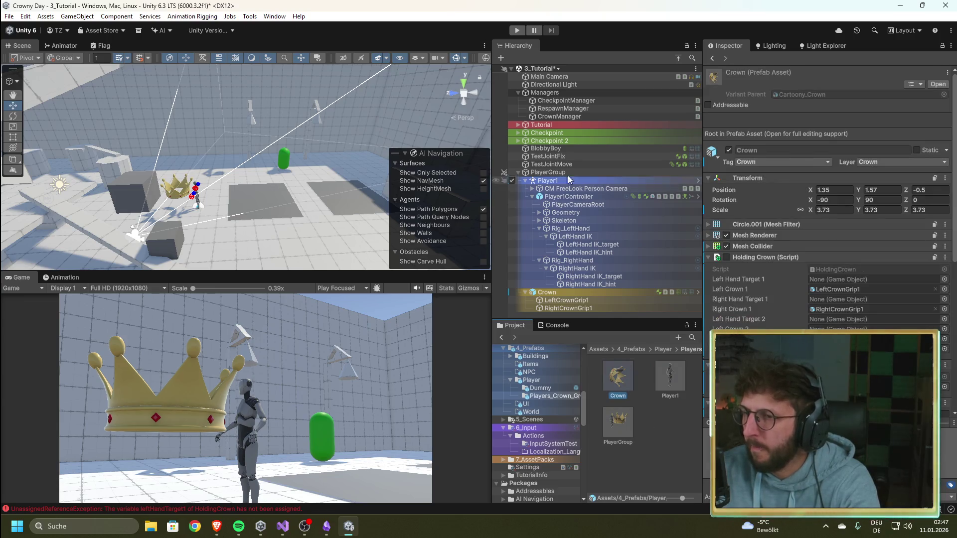
Assign the new Crown prefab to RespawnManager's Crown Prefab field, then play the scene
left_click(568, 115)
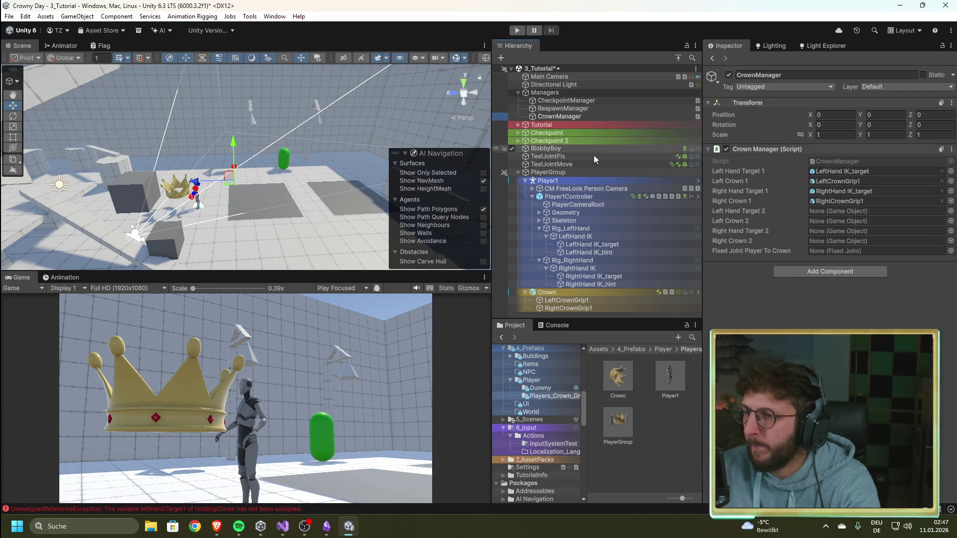
left_click(555, 110)
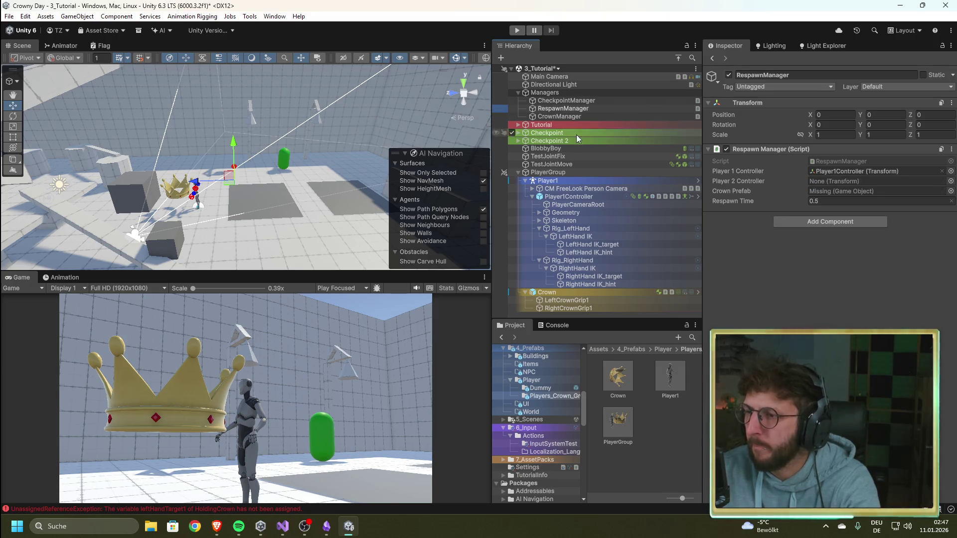
left_click_drag(617, 376, 818, 190)
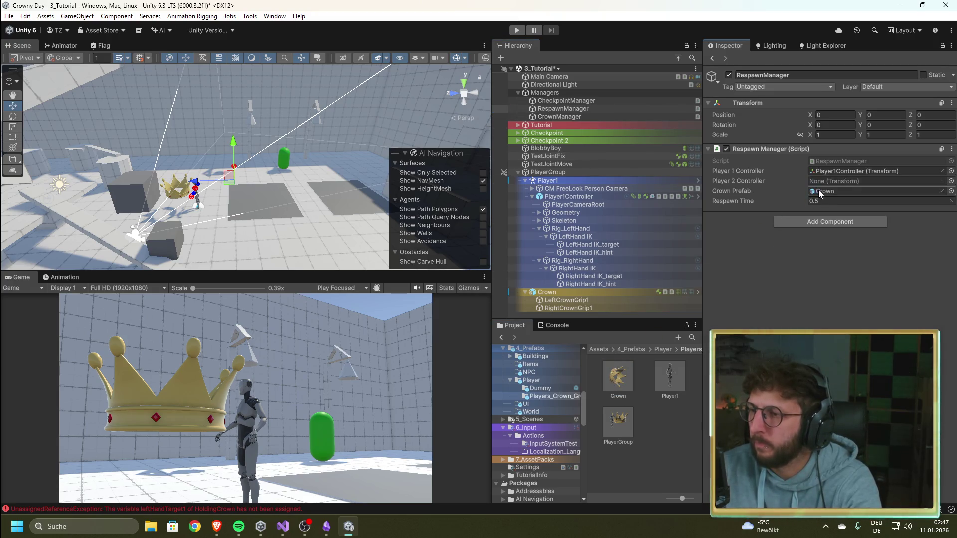
left_click(515, 31)
left_click(564, 292)
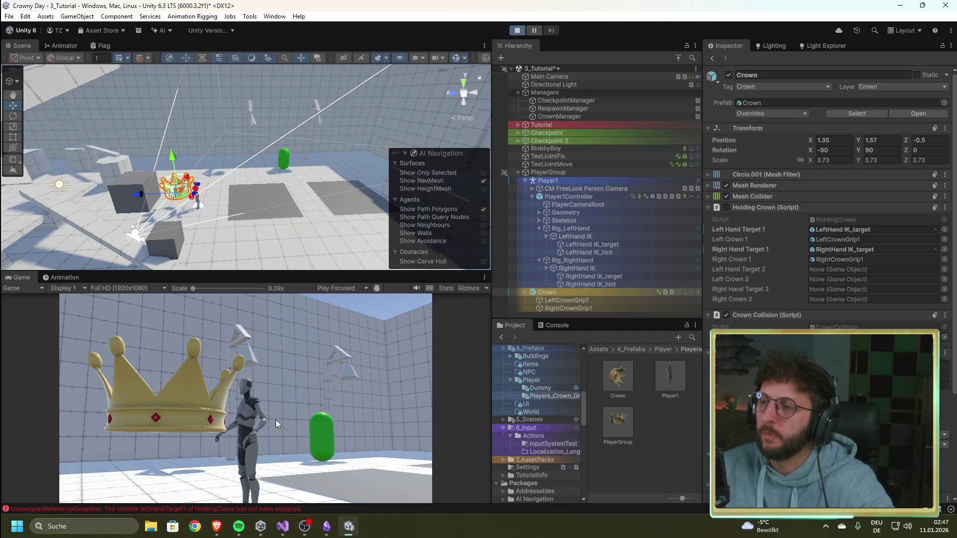
Pick up the crown and walk with W until it drops and respawns
left_click(241, 433)
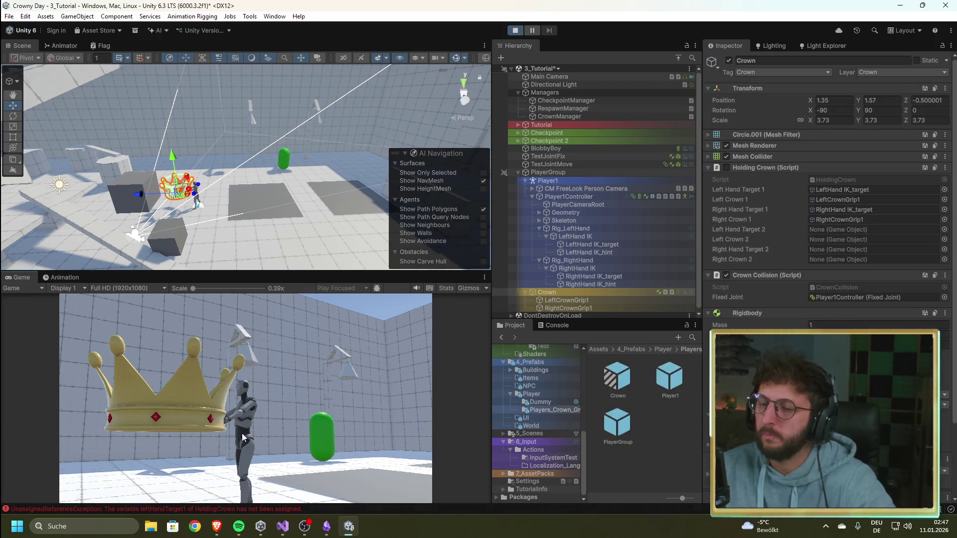
key("w")
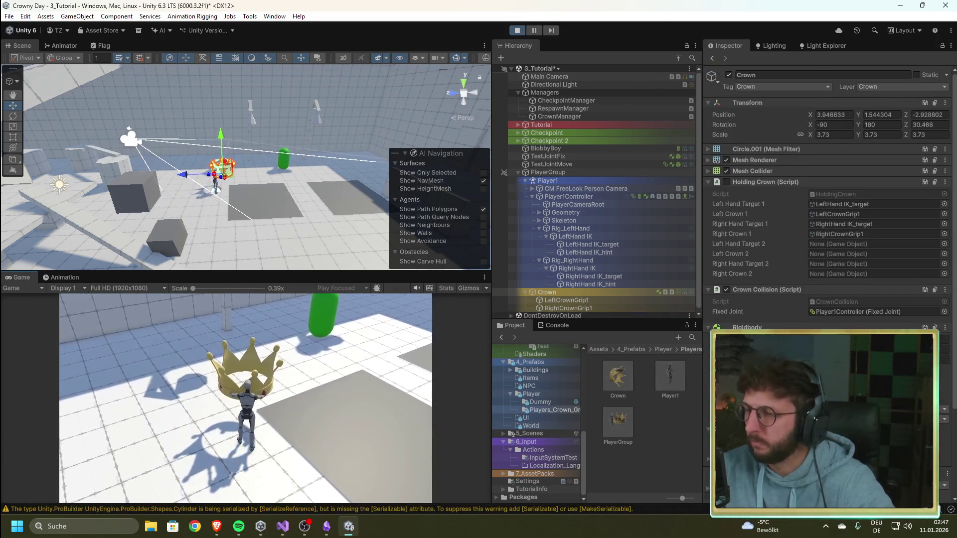
key("w")
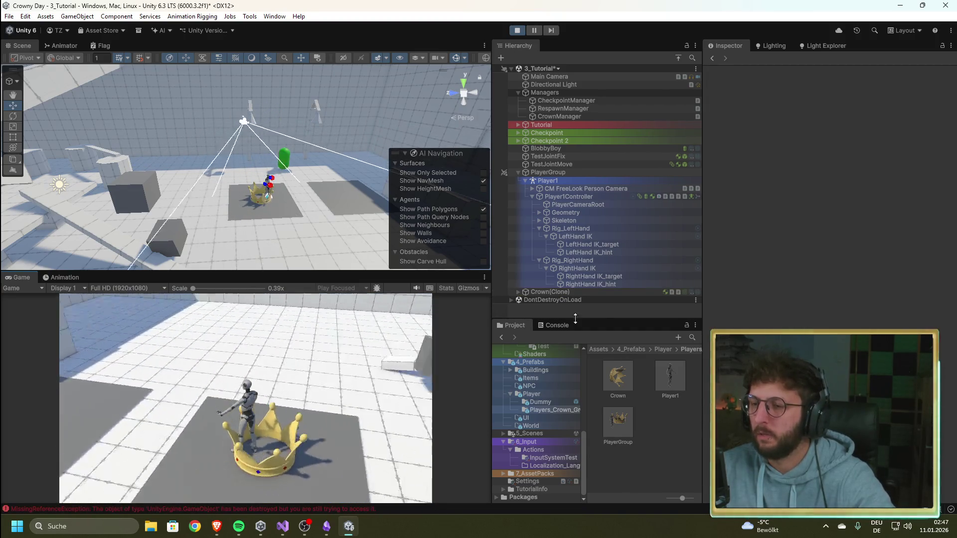
key("Escape")
Check Crown(Clone)'s Fixed Joint points to Player1Controller, walk away, then stop play mode
left_click(566, 292)
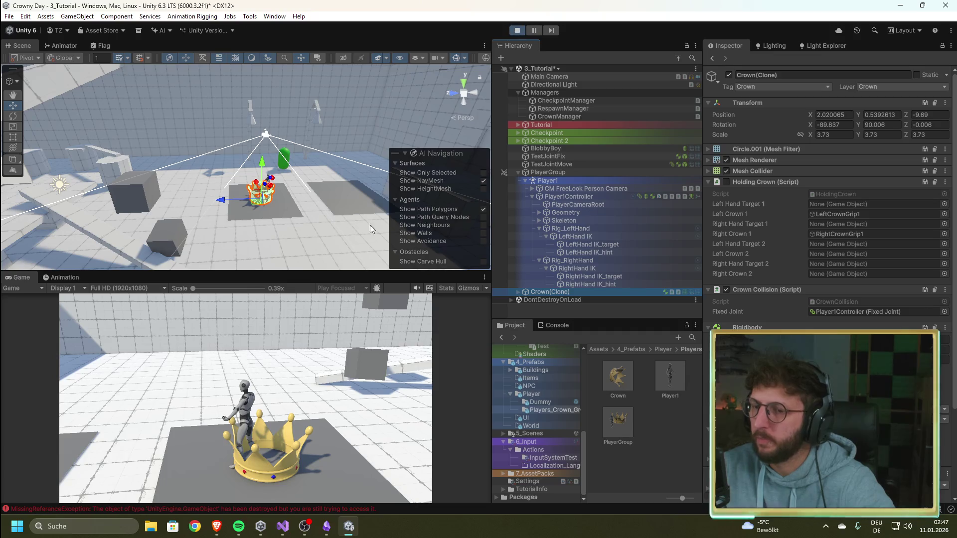
left_click(279, 379)
key("w")
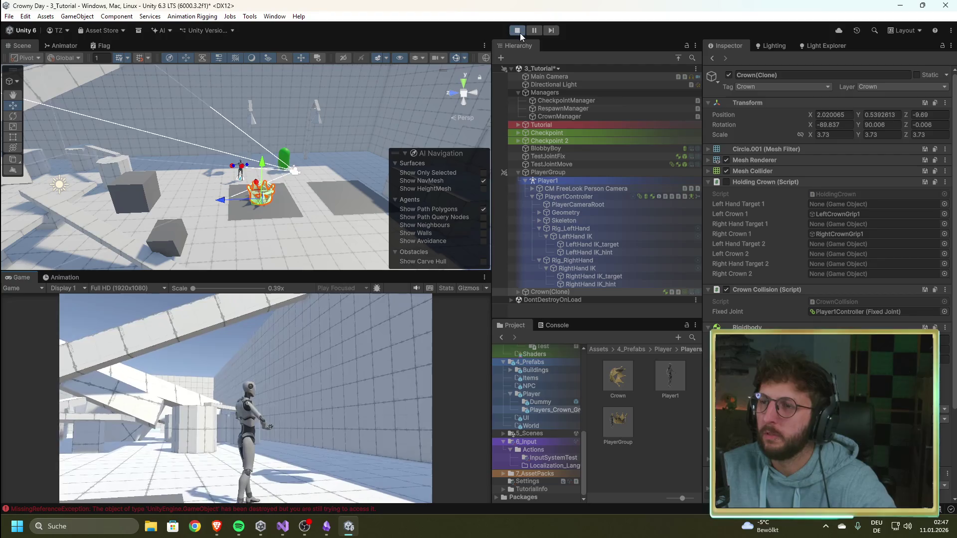
left_click(516, 30)
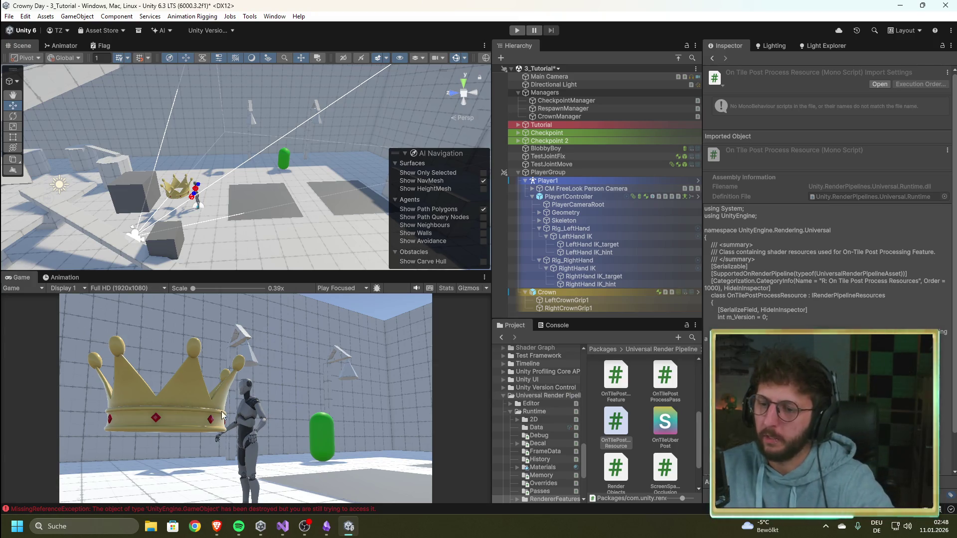
Frame the Crown in the Scene view, then open RespawnManager.cs in Visual Studio
key("f")
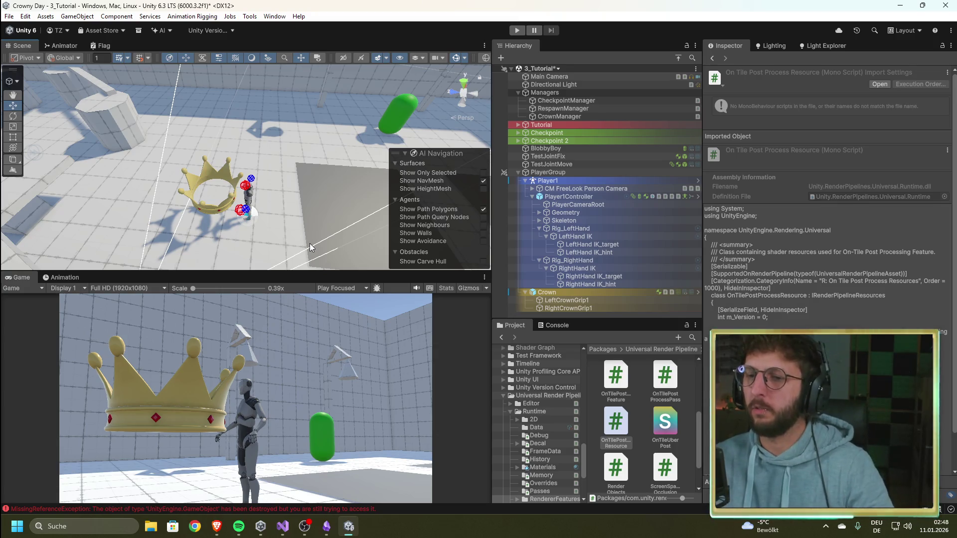
scroll(312, 167, "down", 3)
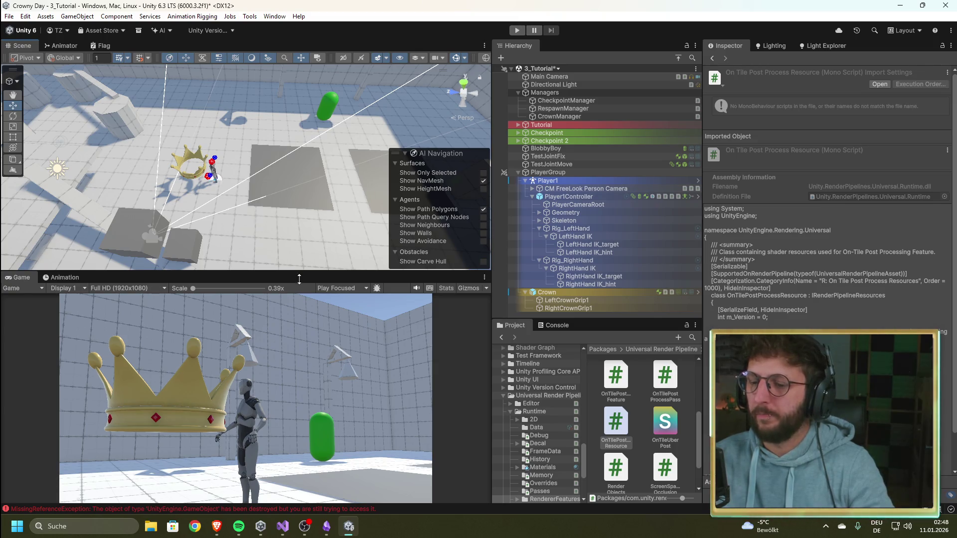
left_click(282, 526)
left_click(241, 93)
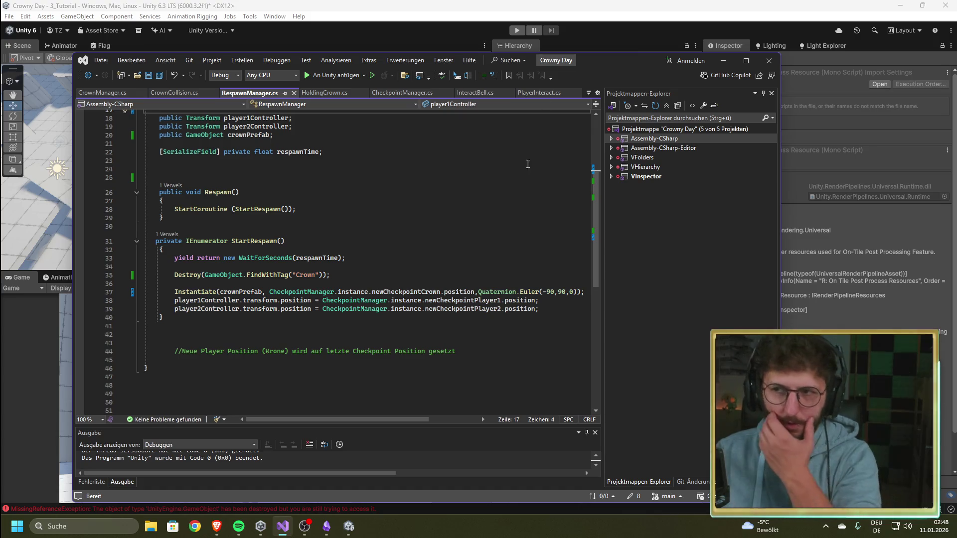
Bring Visual Studio back and look through the CrownCollision.cs and CrownManager.cs tabs
left_click(603, 16)
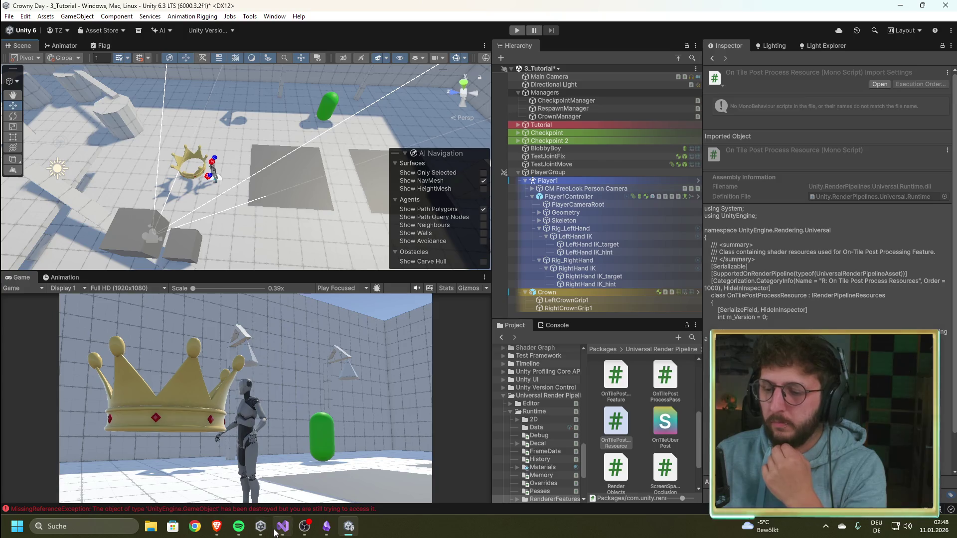
left_click(276, 529)
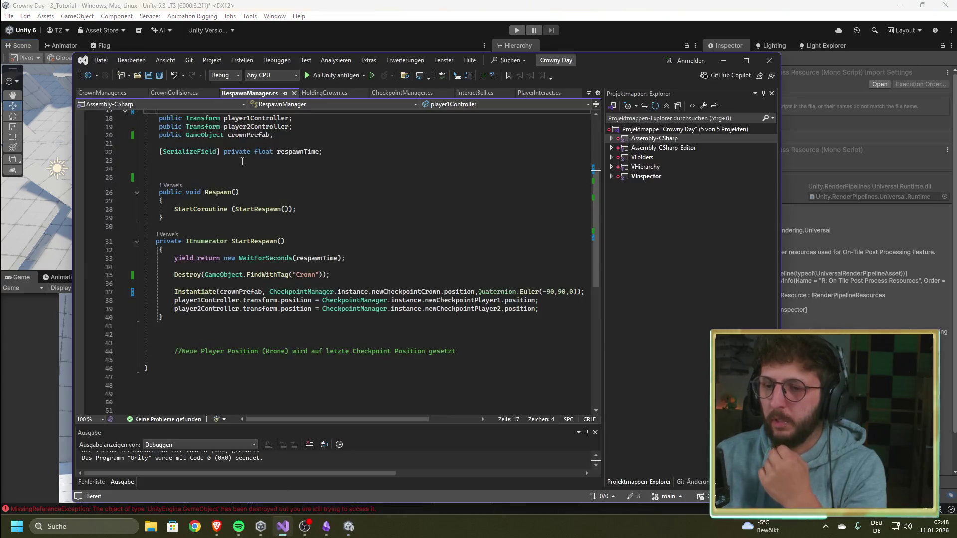
left_click(166, 91)
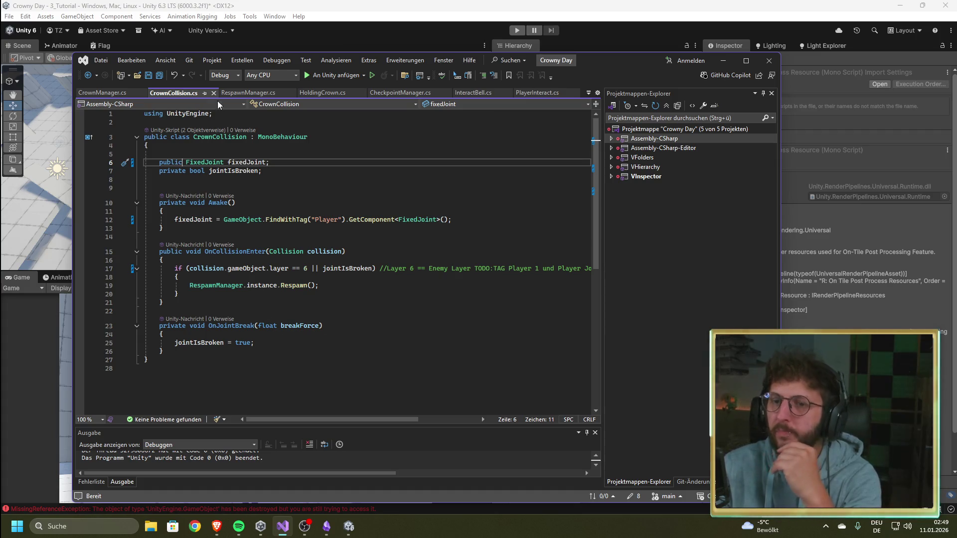
left_click(115, 91)
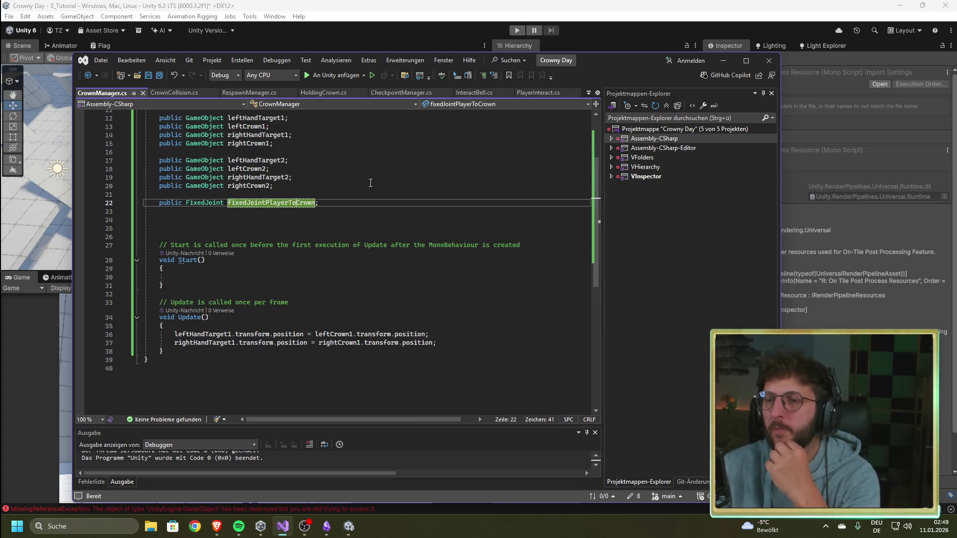
Scroll through CrownManager.cs to review its Update code
key("alt+Tab")
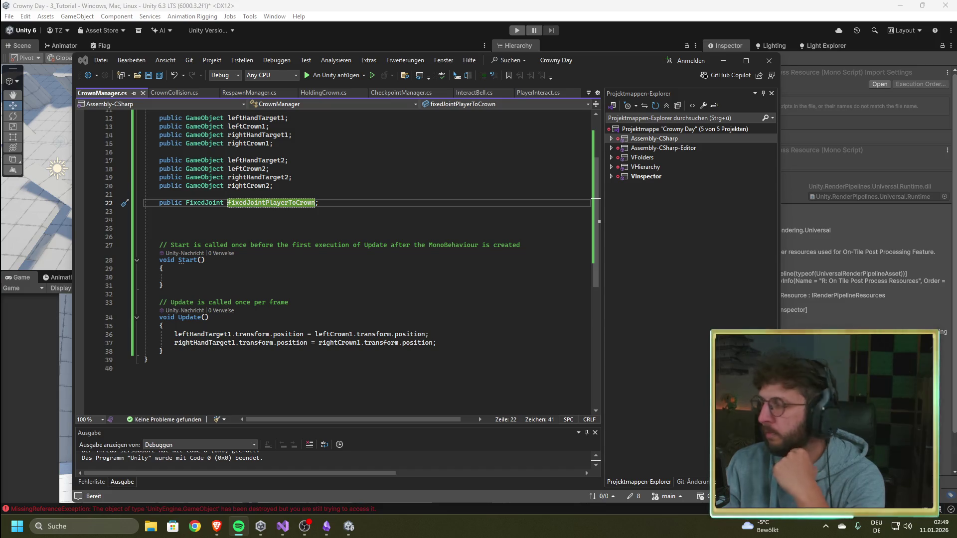
left_click(257, 228)
scroll(257, 273, "up", 1)
scroll(257, 273, "up", 3)
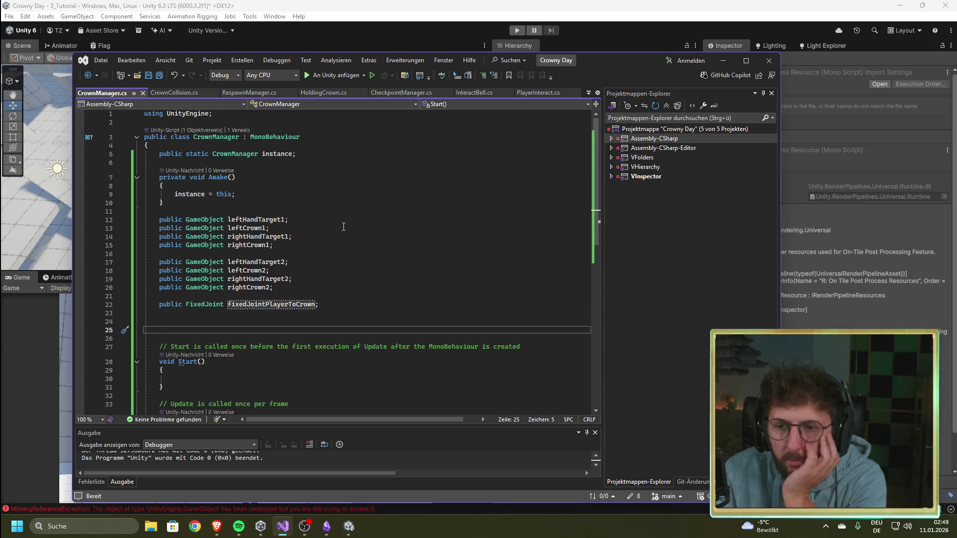
scroll(343, 226, "down", 3)
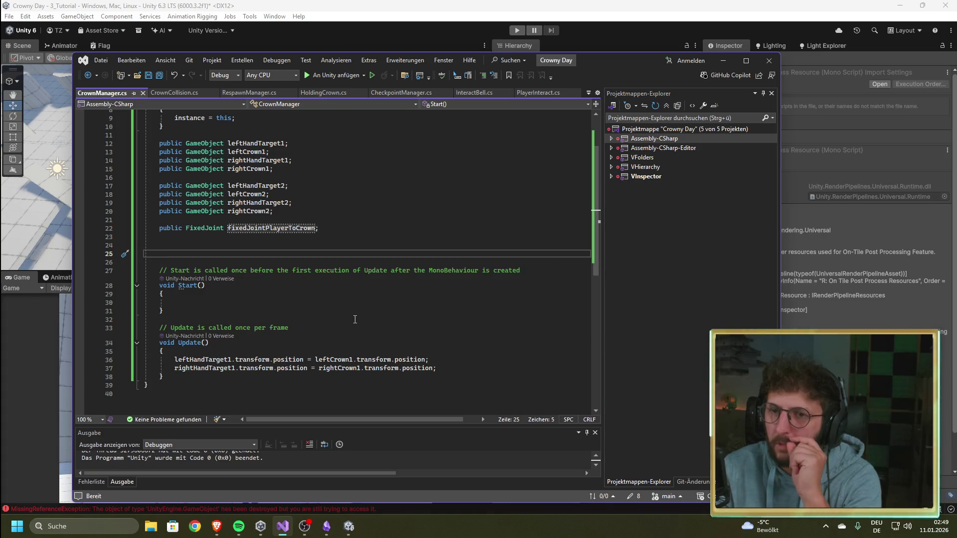
scroll(392, 243, "up", 3)
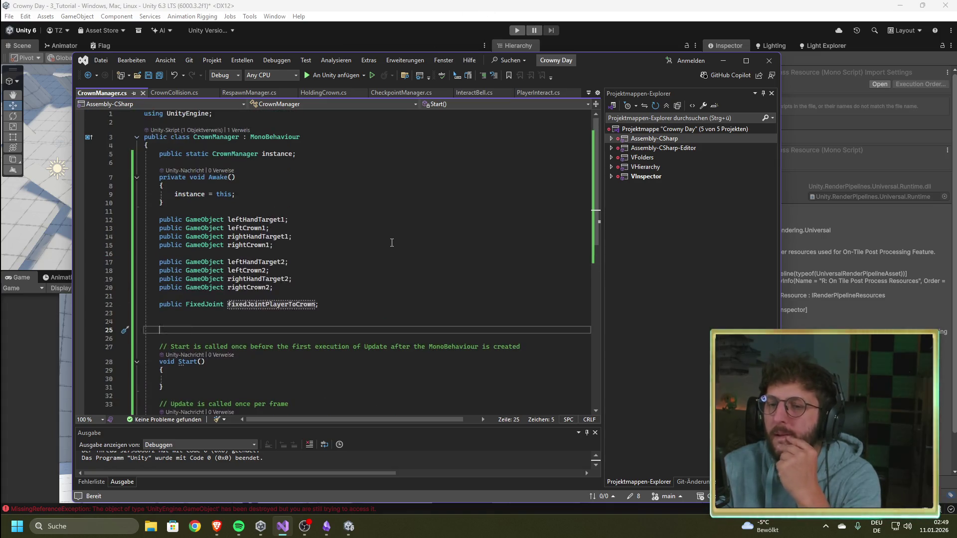
scroll(392, 243, "down", 1)
scroll(392, 243, "down", 1)
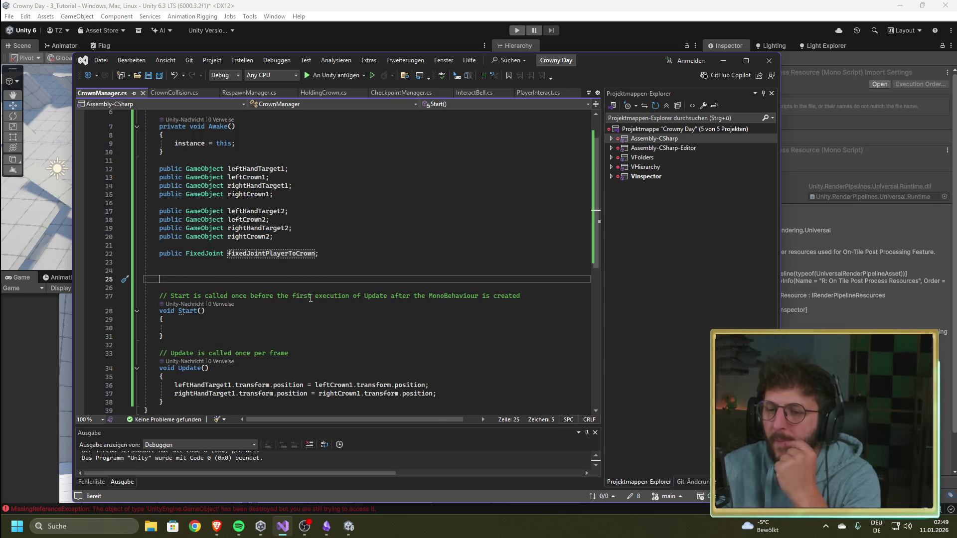
Trace the MissingReferenceException from Unity's Console to line 36 of CrownManager.cs, then return to Unity
key("alt+Tab")
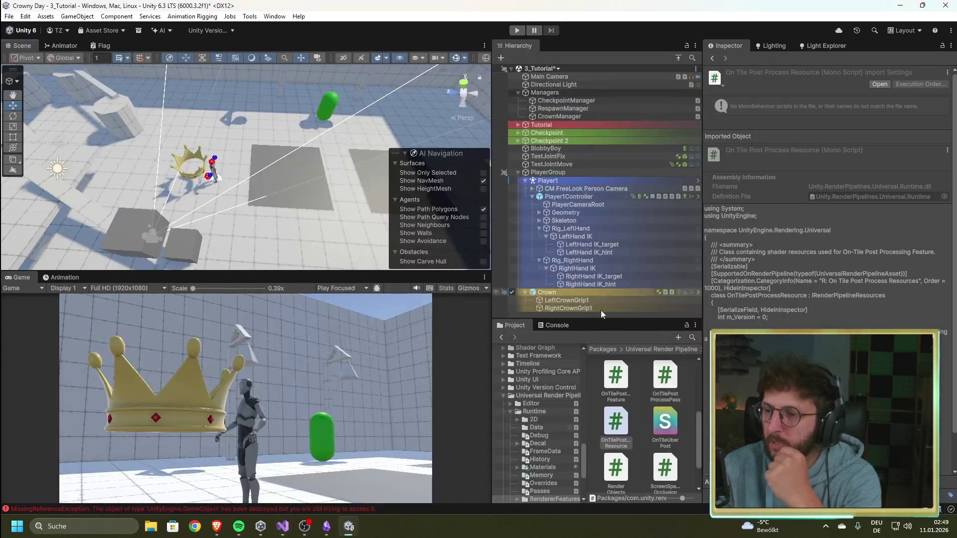
left_click(570, 382)
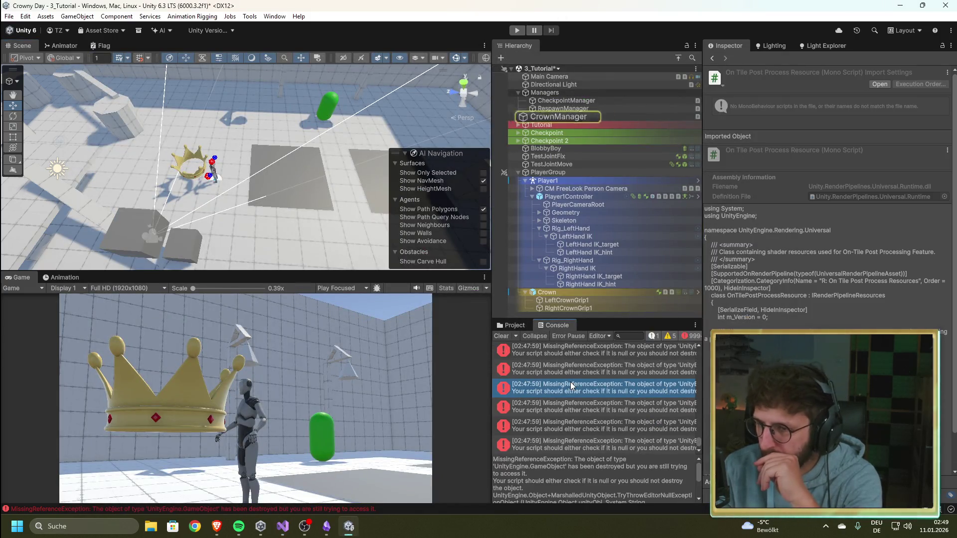
left_click(585, 411)
double_click(585, 411)
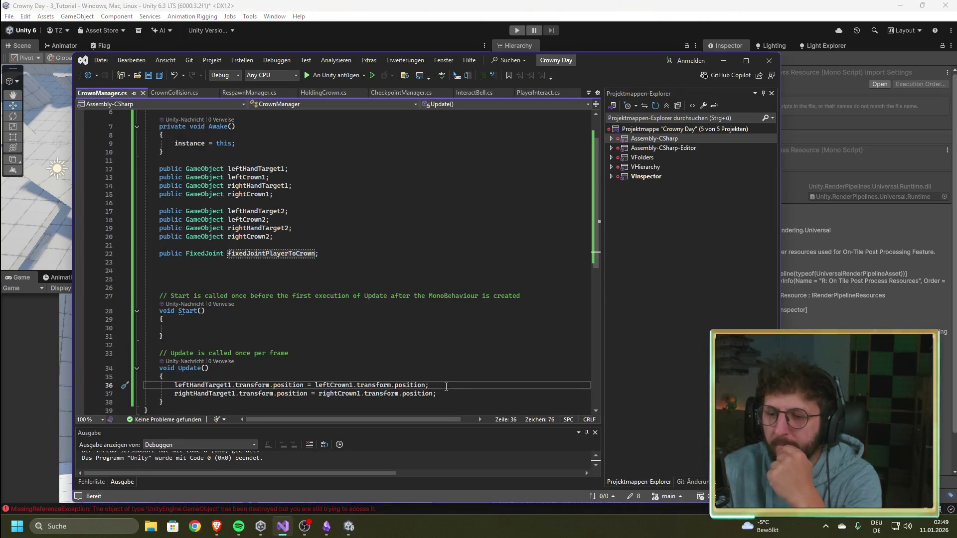
left_click(482, 351)
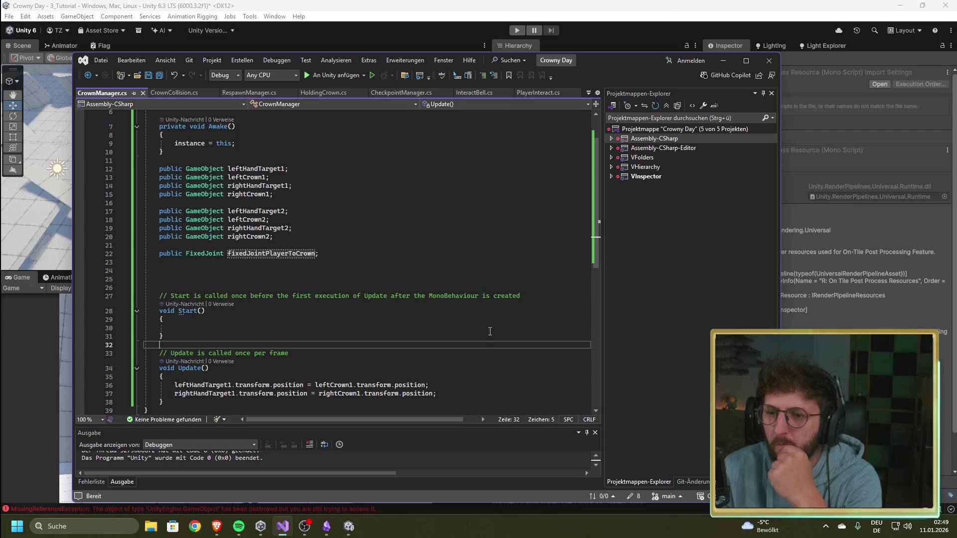
key("alt+Tab")
scroll(588, 399, "down", 1)
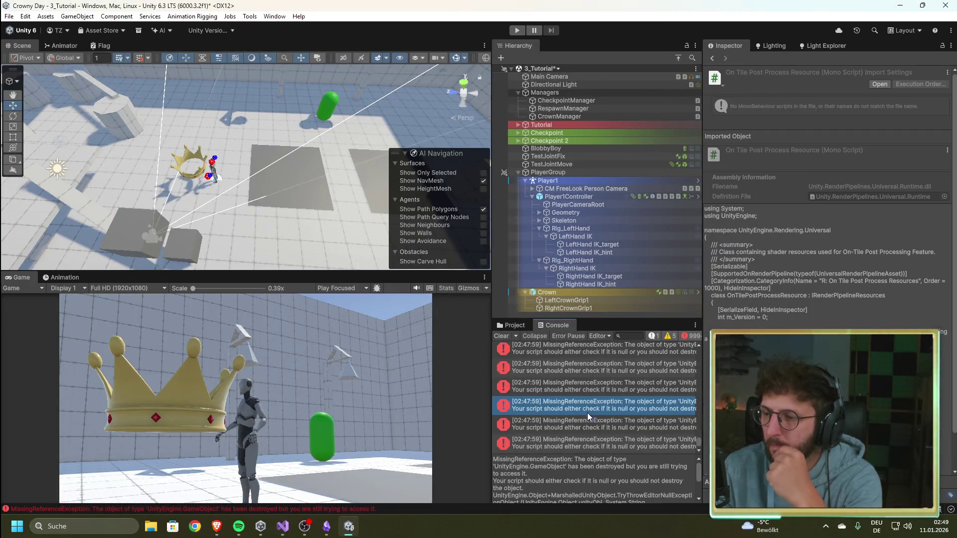
double_click(601, 440)
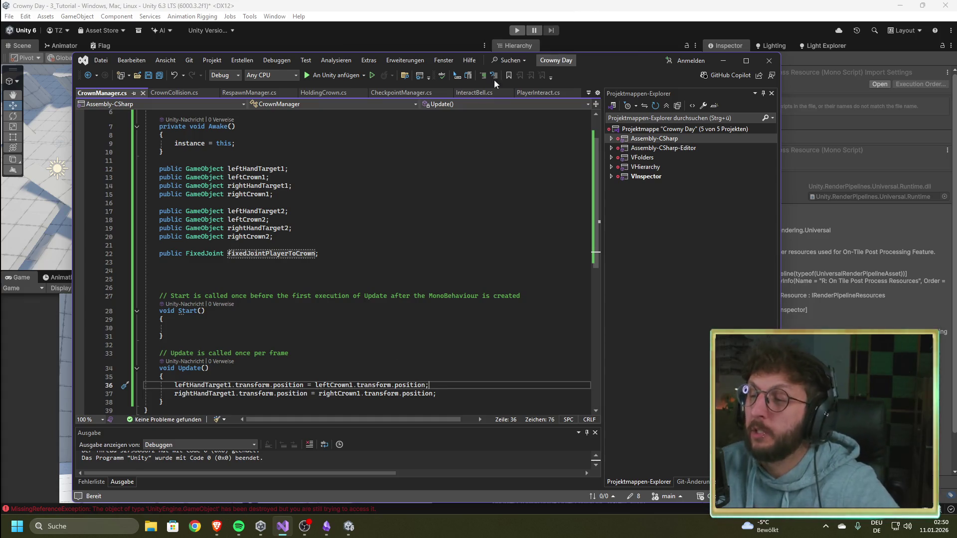
left_click(539, 7)
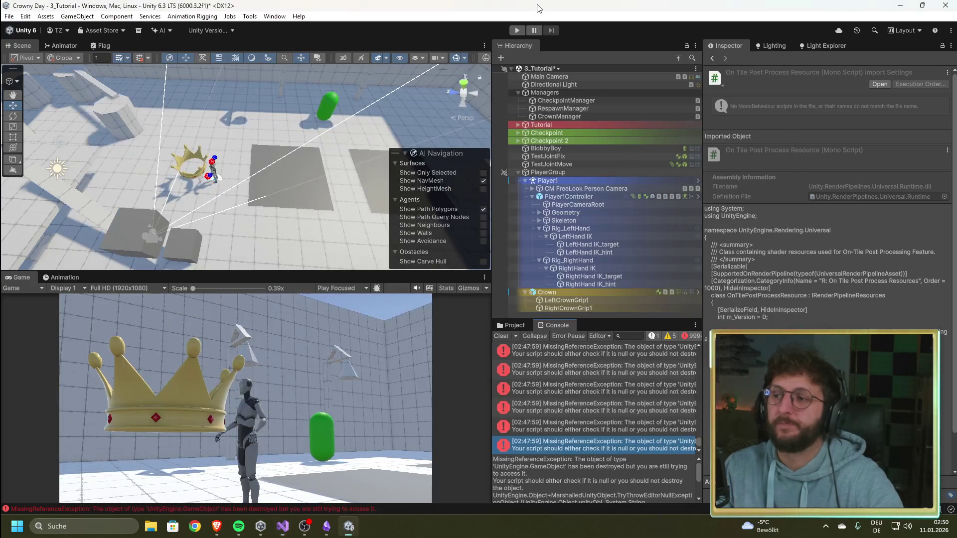
Inspect the Crown's Holding Crown settings and the CrownManager object's Crown Manager script fields
left_click(573, 298)
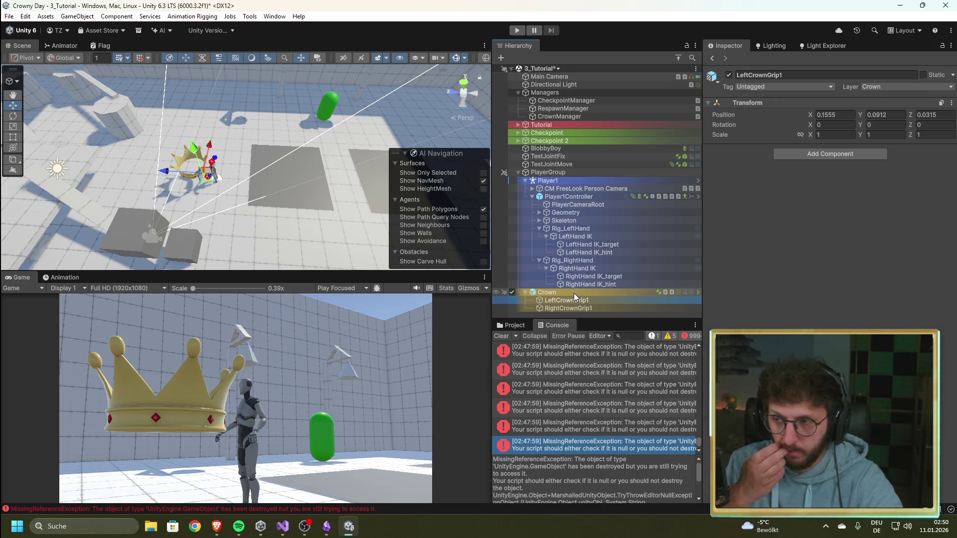
left_click(573, 293)
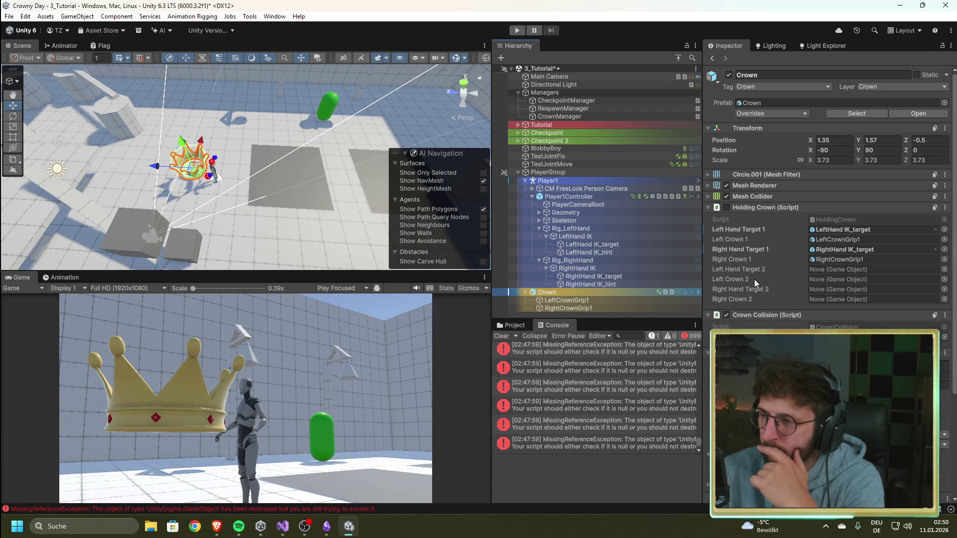
left_click(564, 116)
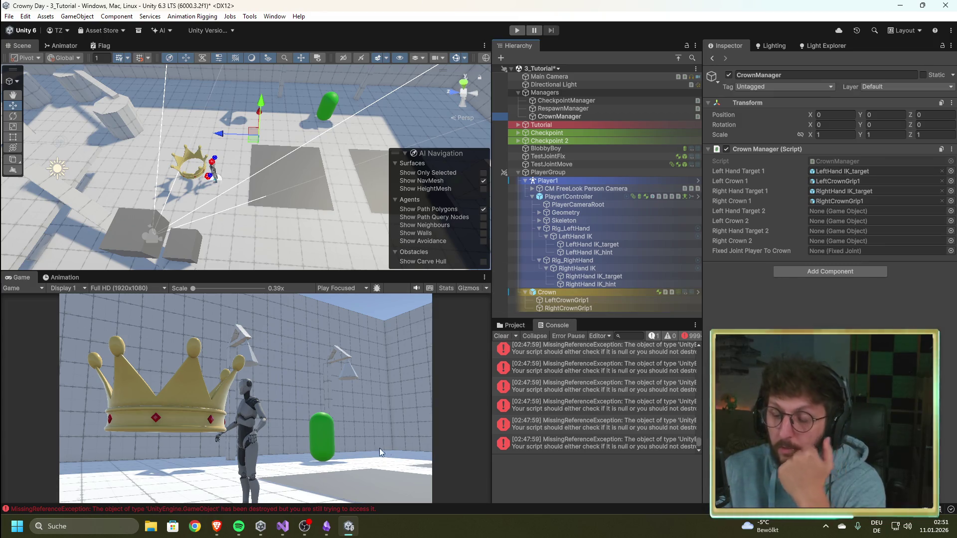
left_click(282, 527)
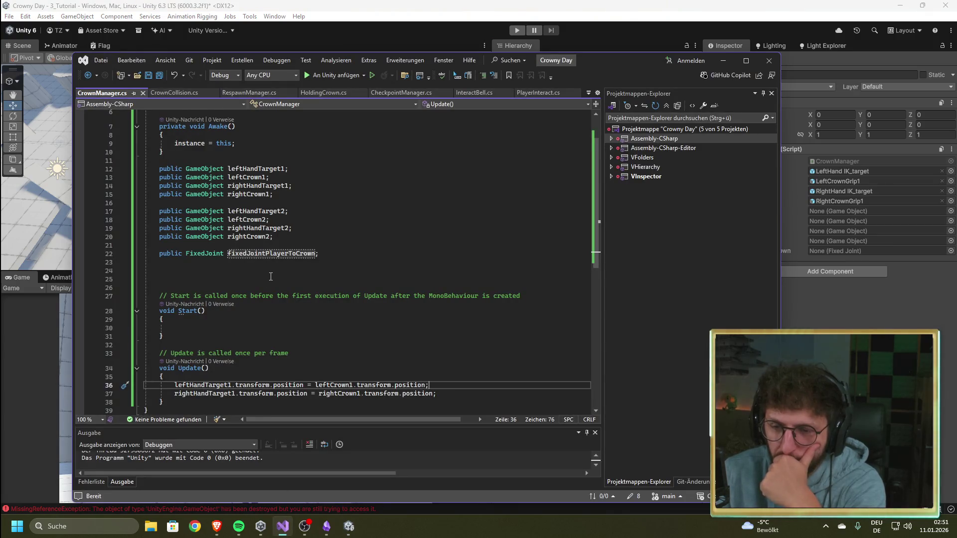
Scroll through CrownManager.cs and select line 22, 'public FixedJoint fixedJointPlayerToCrown;'
scroll(269, 277, "down", 1)
scroll(270, 277, "up", 1)
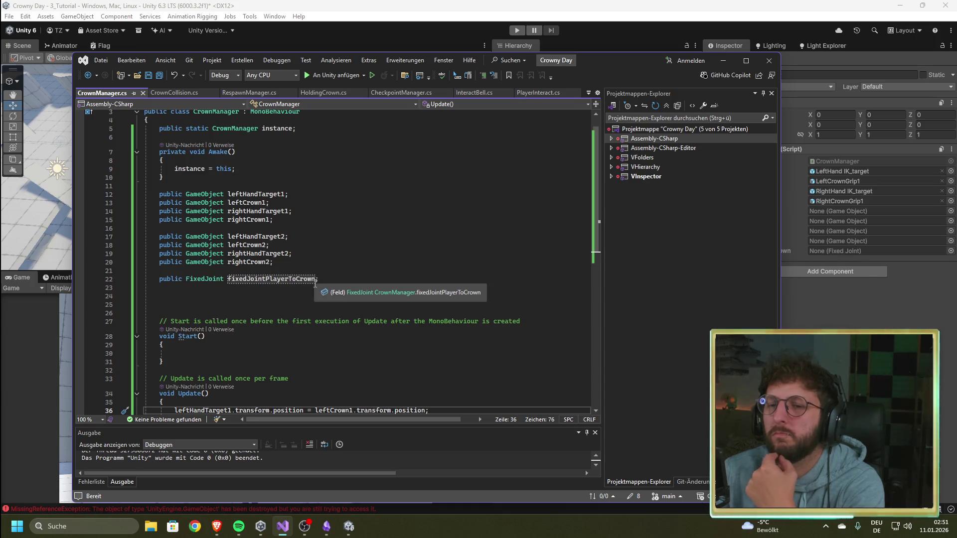
scroll(312, 288, "down", 1)
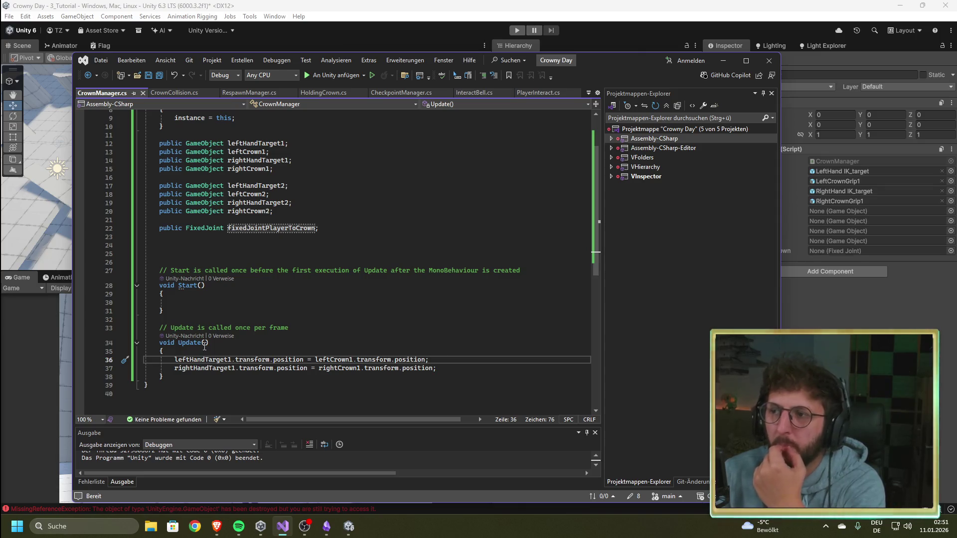
left_click(232, 352)
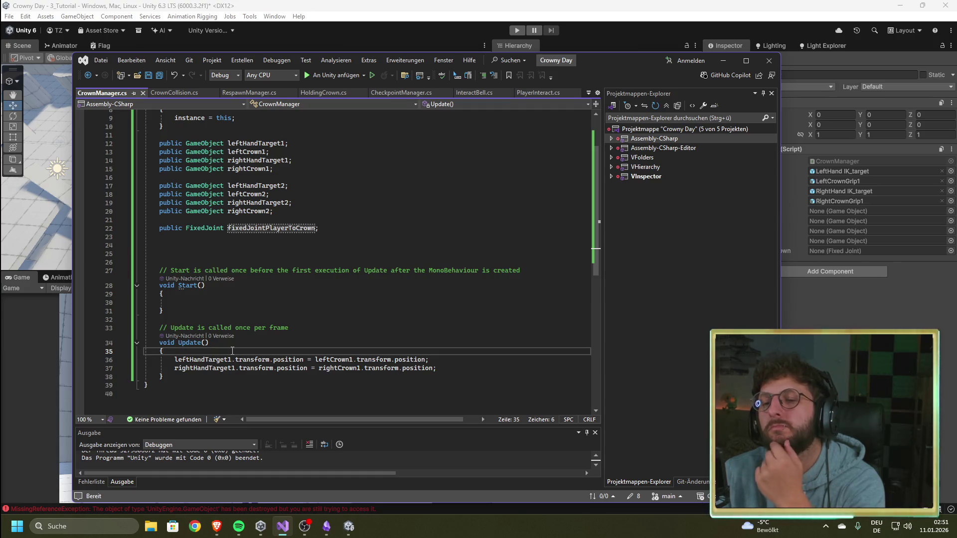
scroll(232, 351, "up", 3)
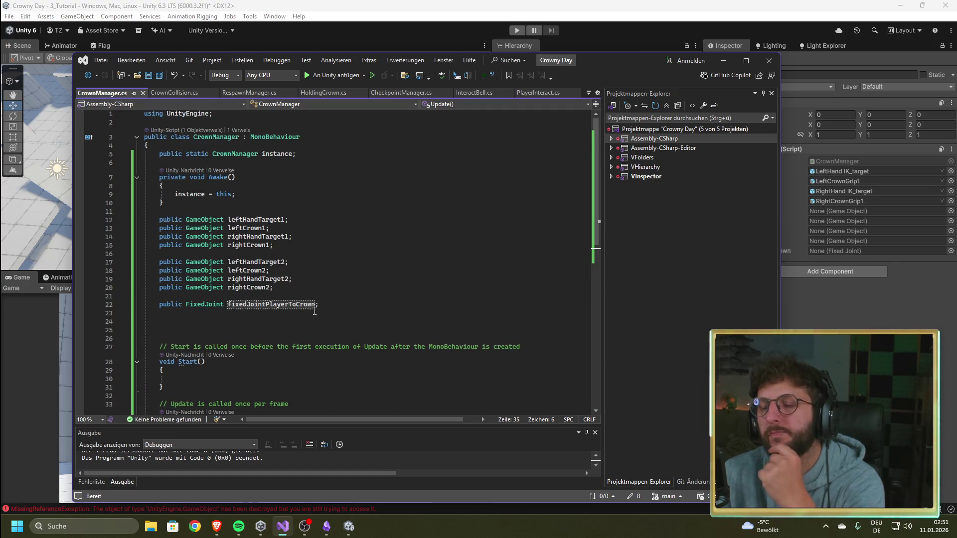
left_click_drag(319, 304, 161, 305)
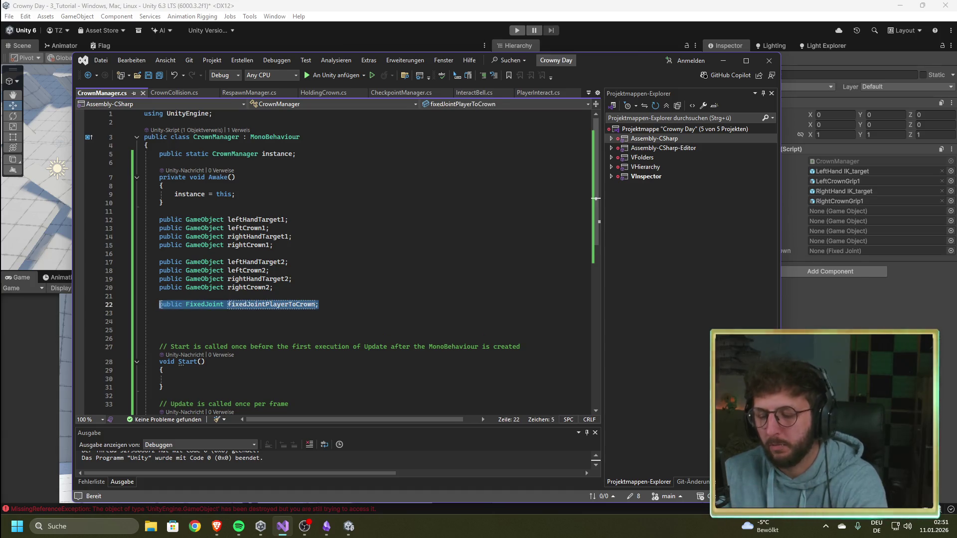
Delete the fixedJointPlayerToCrown field declaration and save CrownManager.cs
key("BackSpace")
key("ctrl+s")
left_click(268, 330)
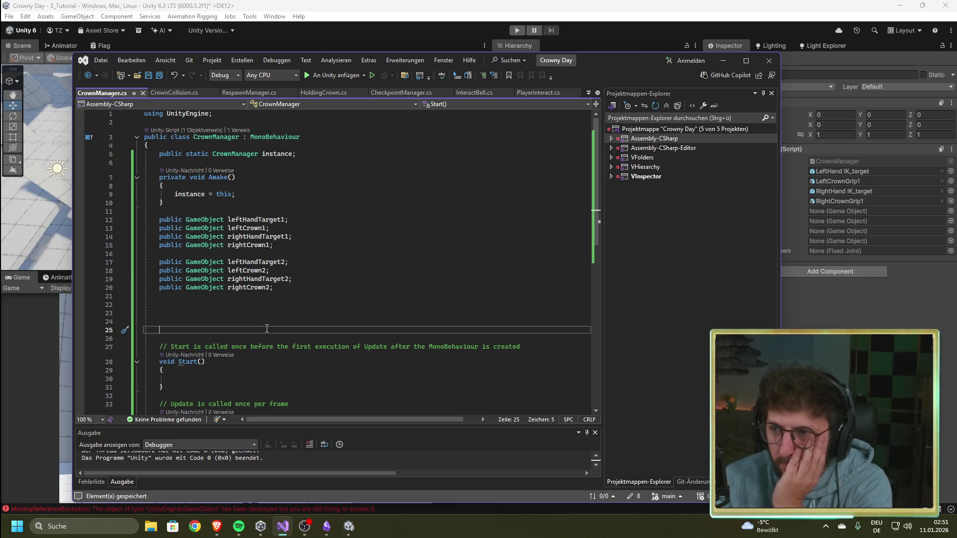
scroll(267, 329, "down", 3)
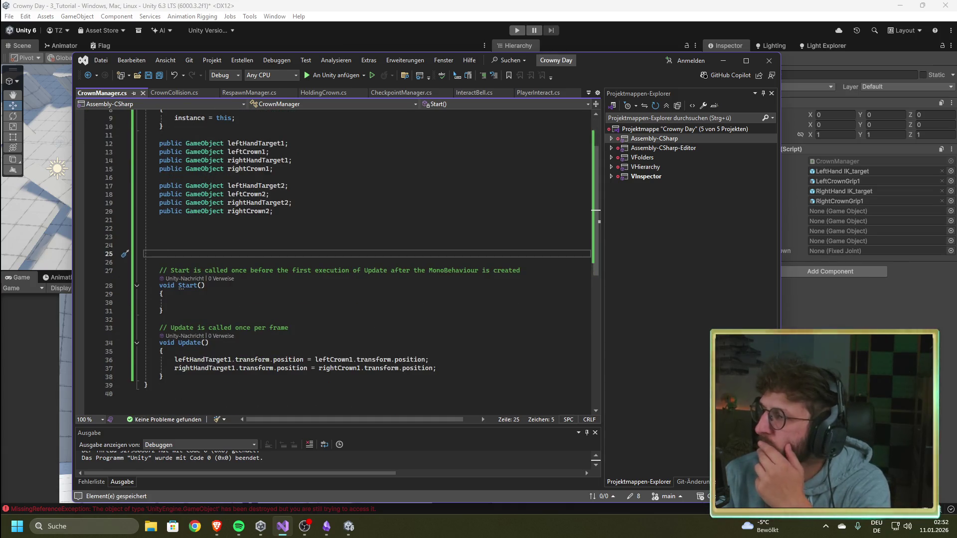
Check the browser, then return to CrownManager.cs at blank line 23
key("alt+Tab")
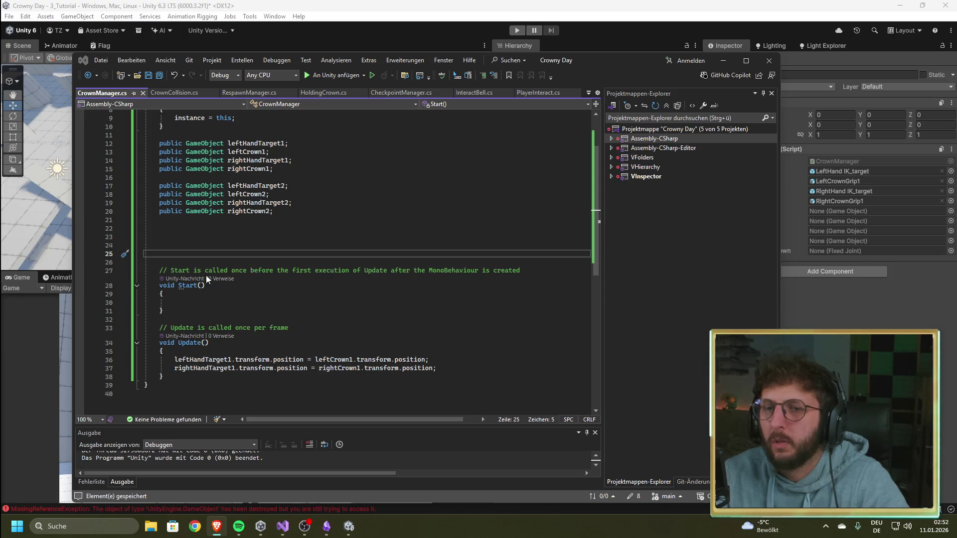
scroll(223, 277, "up", 1)
scroll(223, 277, "up", 1)
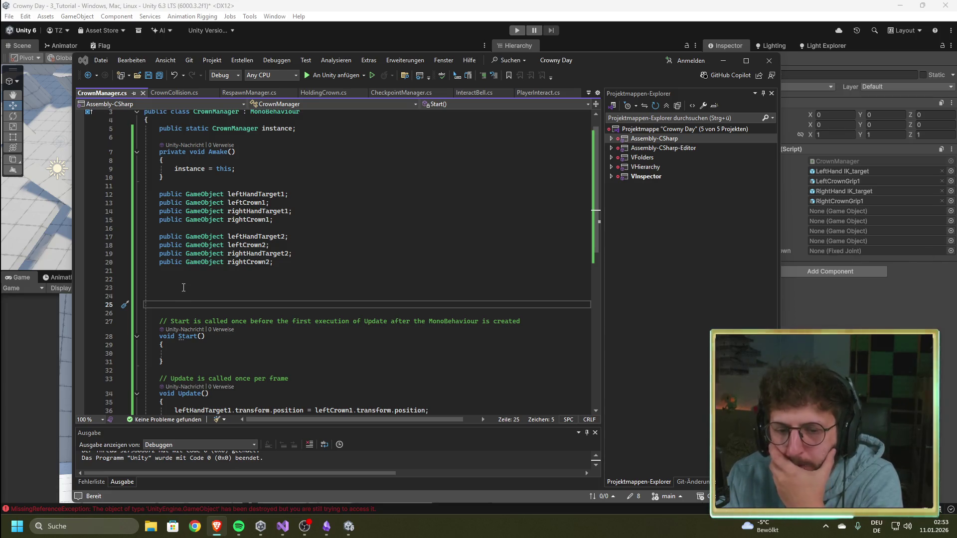
left_click(245, 287)
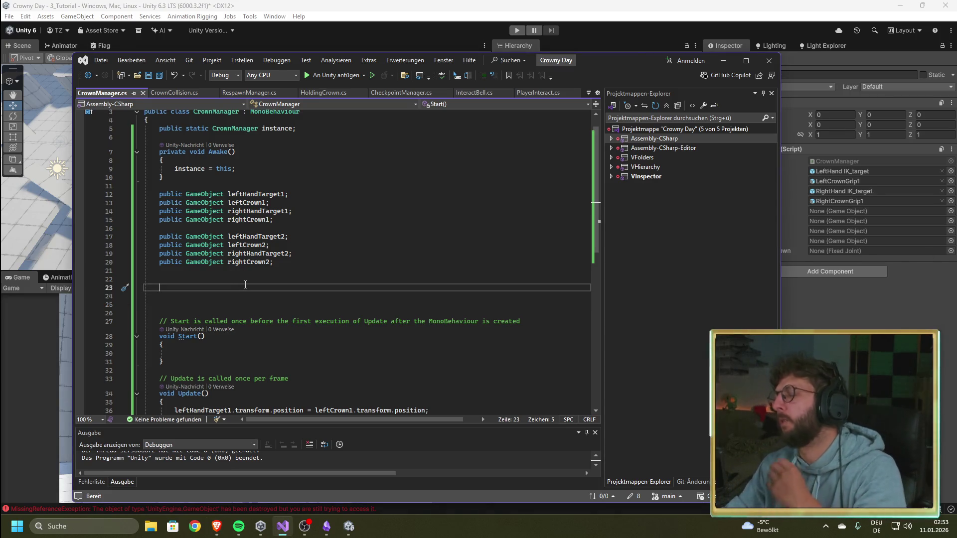
Save the cleaned-up CrownManager.cs and bring Visual Studio back to the front
key("ctrl+s")
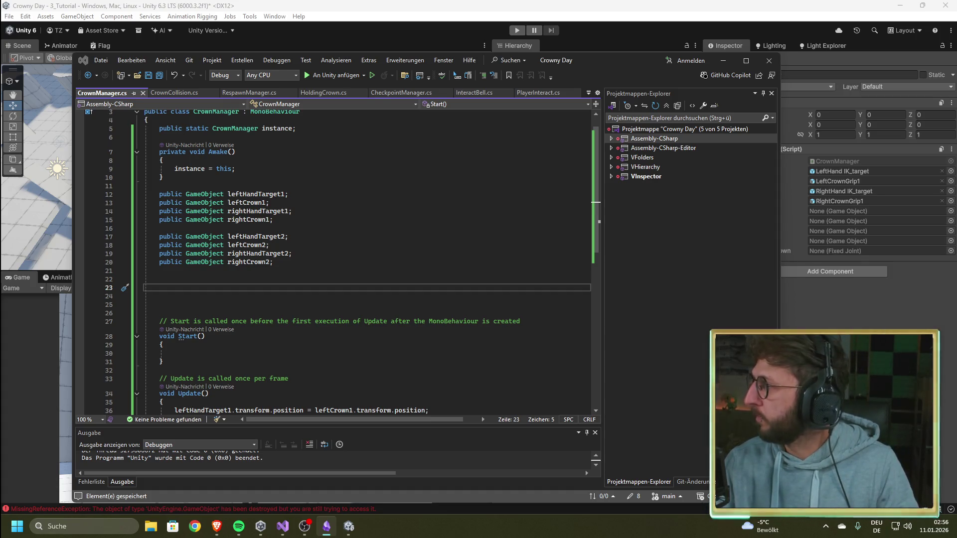
key("alt+Tab")
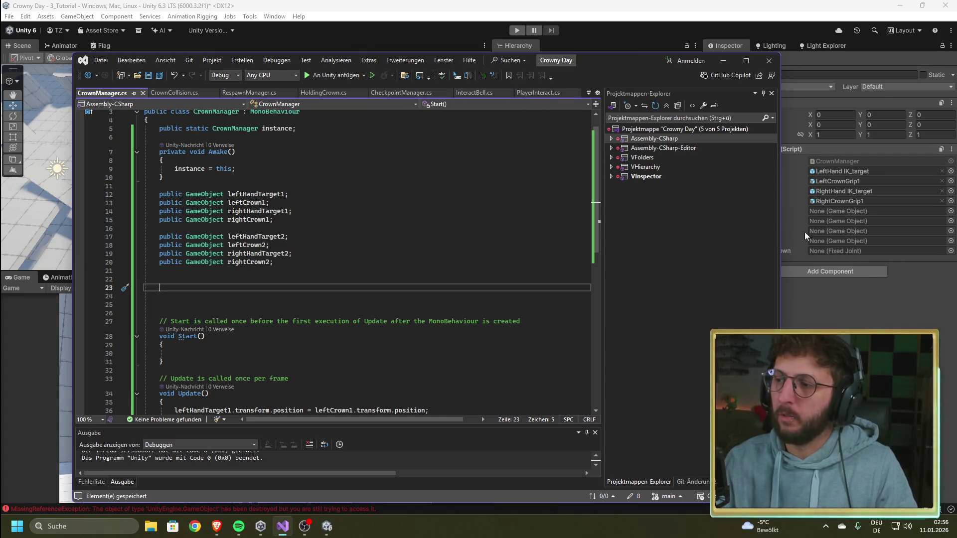
Close Visual Studio and then the Unity editor, leaving the Unity Hub projects list
left_click(766, 61)
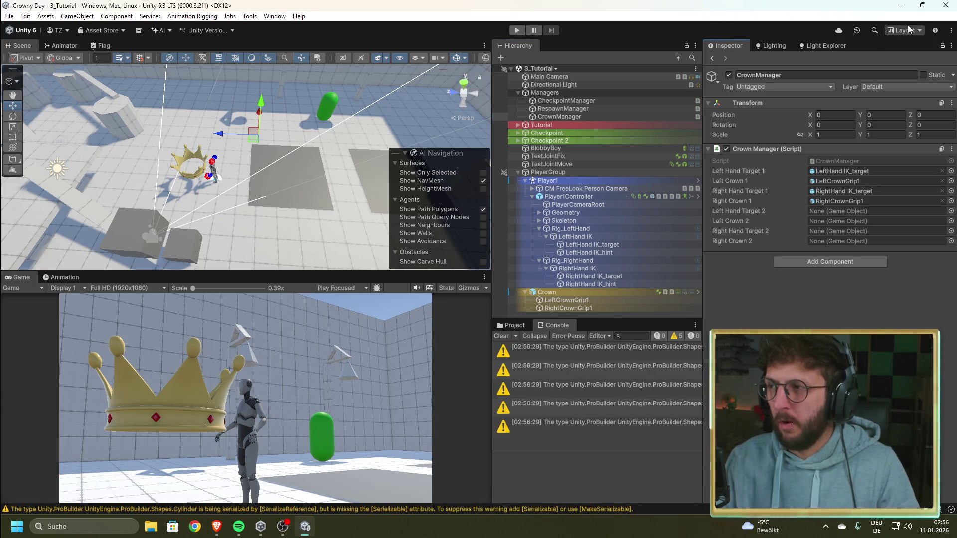
key("alt+F4")
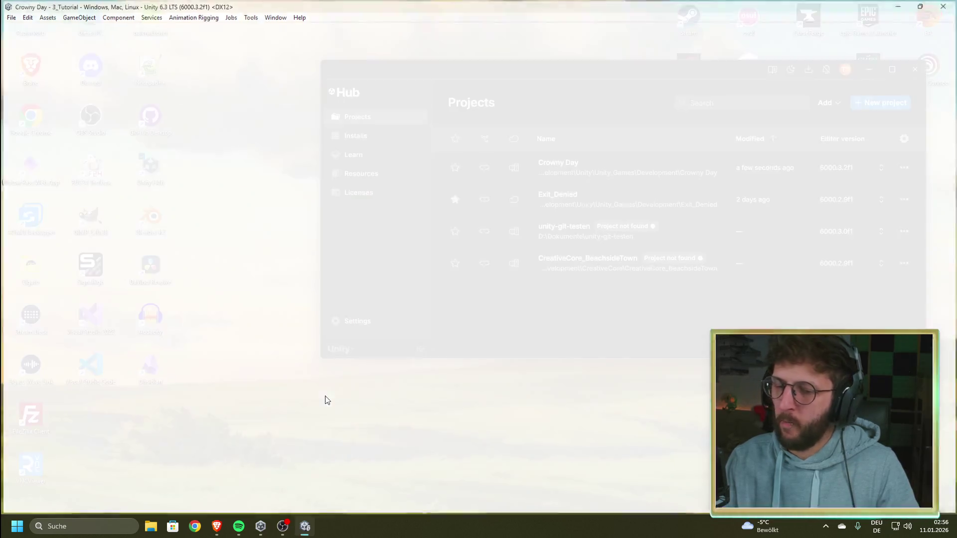
Close Unity Hub so only the Windows desktop remains
left_click(917, 73)
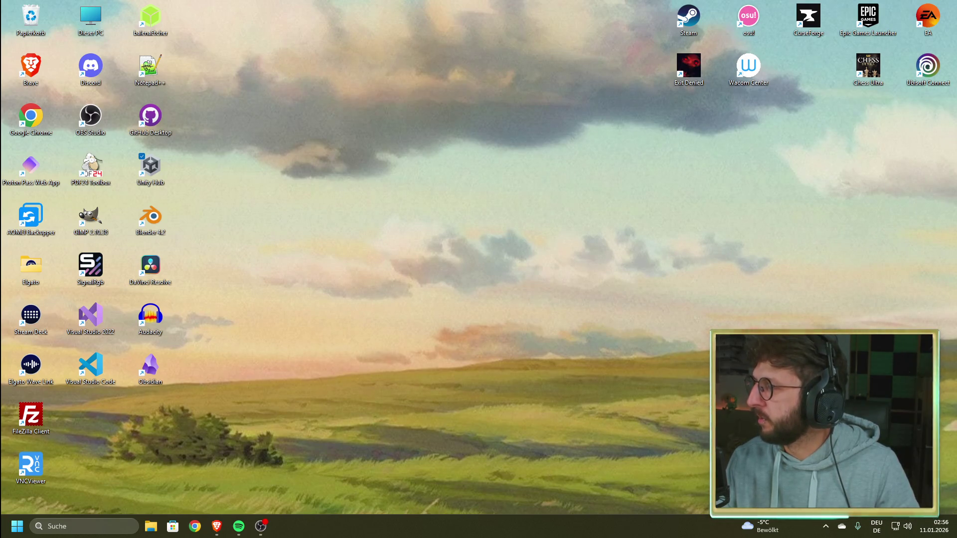
left_click(216, 526)
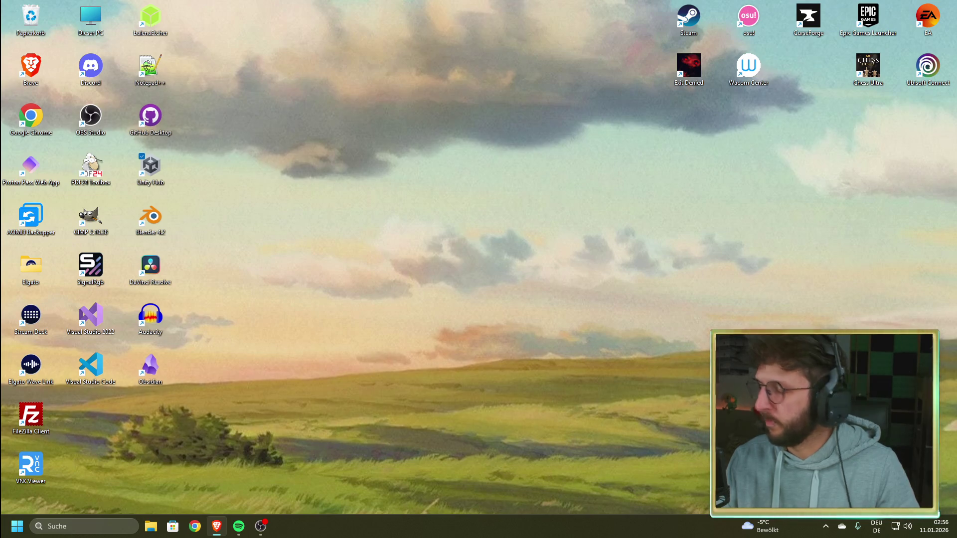
key("super")
Launch GitHub Desktop ('gi') and Obsidian from the Start menu search
type("gi")
key("Return")
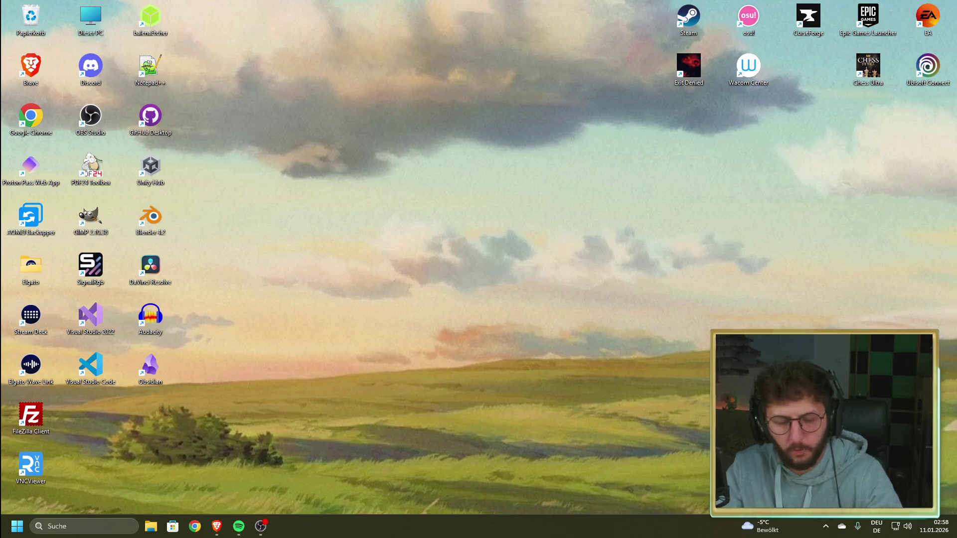
key("super")
type("obsidian")
key("Return")
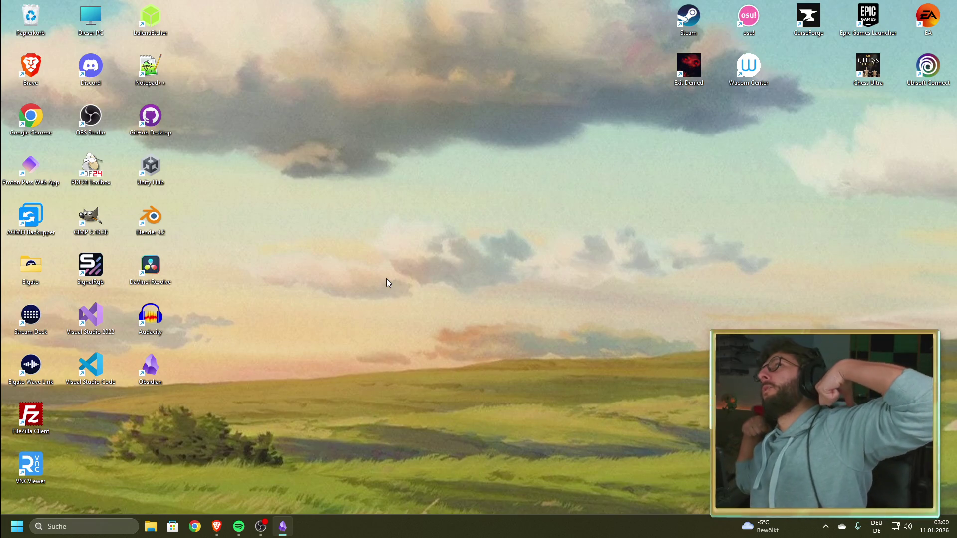
Dismiss the screenshot-copied and Windows security notifications in the notification panel
left_click(947, 530)
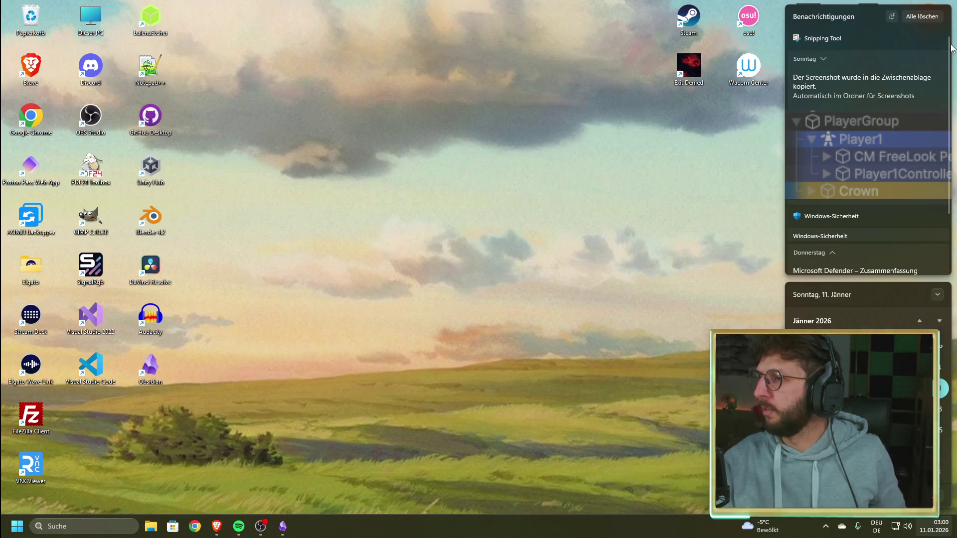
left_click(942, 58)
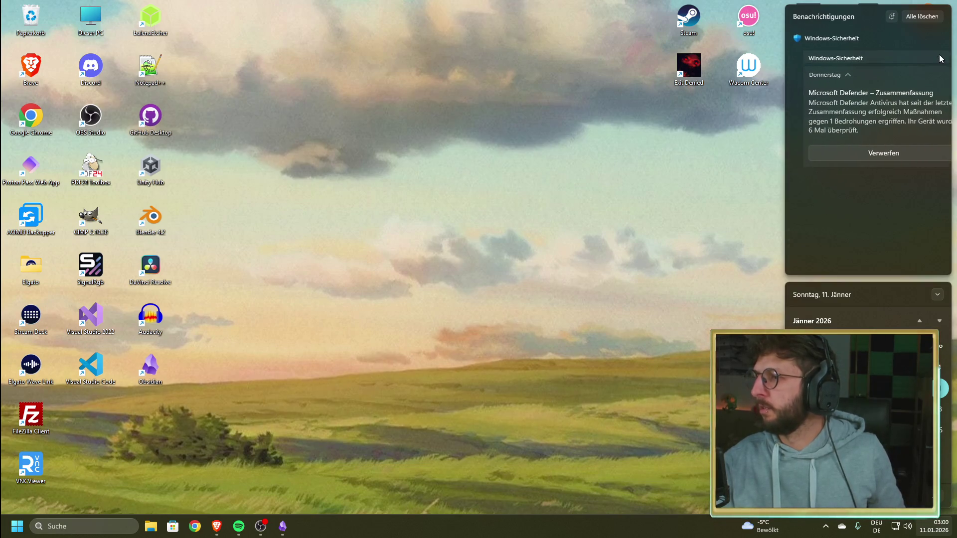
left_click(942, 58)
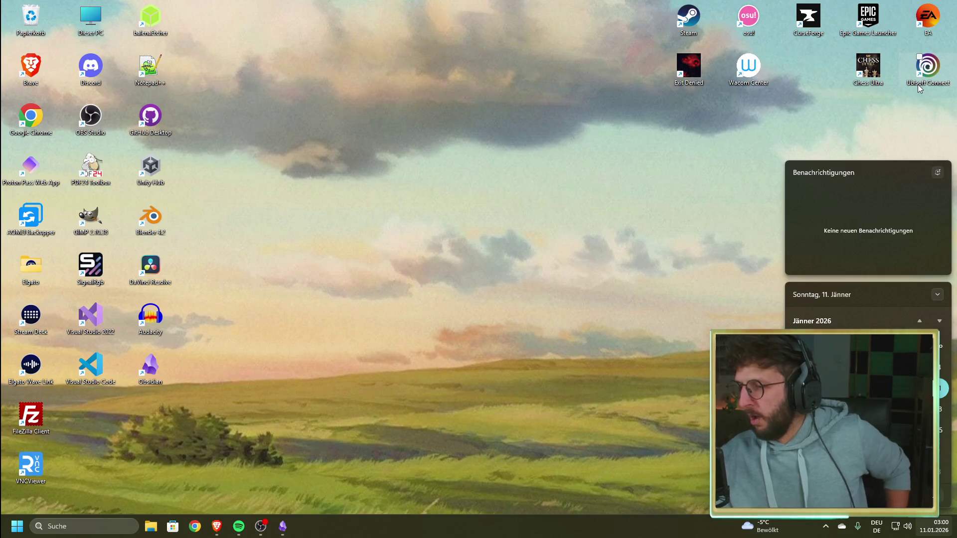